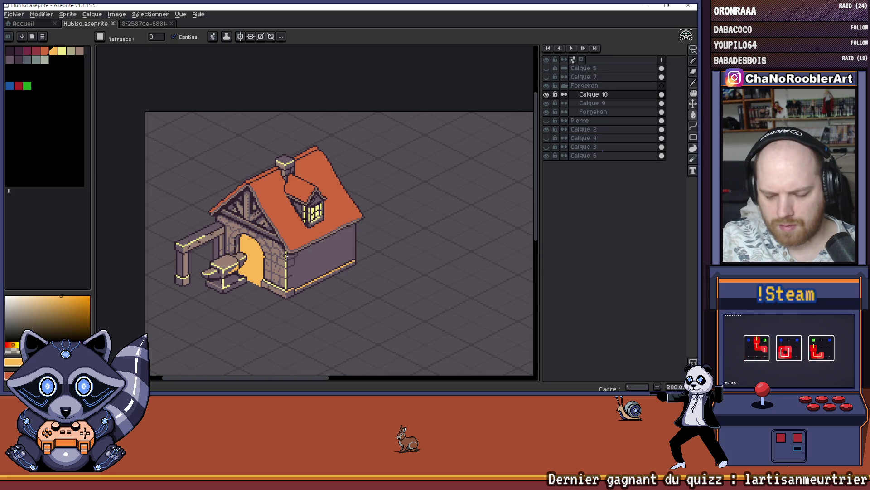
# Pick a new colour, try filling the orange door area dark, then undo both fills.
pyautogui.scroll(-1, 286, 256)
pyautogui.scroll(5, 256, 217)
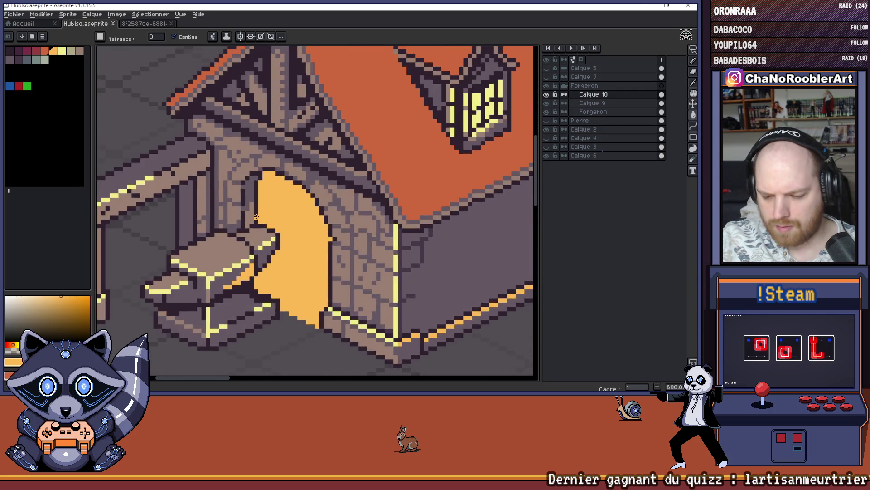
pyautogui.keyDown('alt'); pyautogui.click(256, 217); pyautogui.keyUp('alt')
pyautogui.scroll(1, 277, 278)
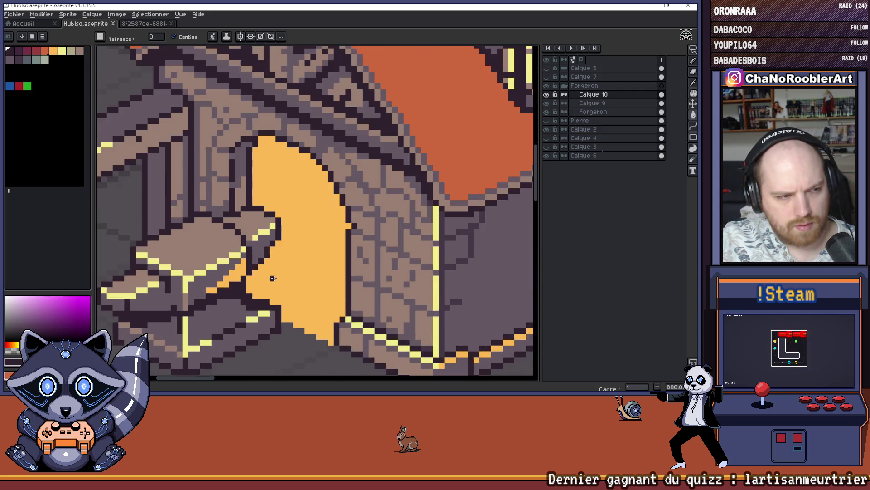
pyautogui.scroll(1, 247, 177)
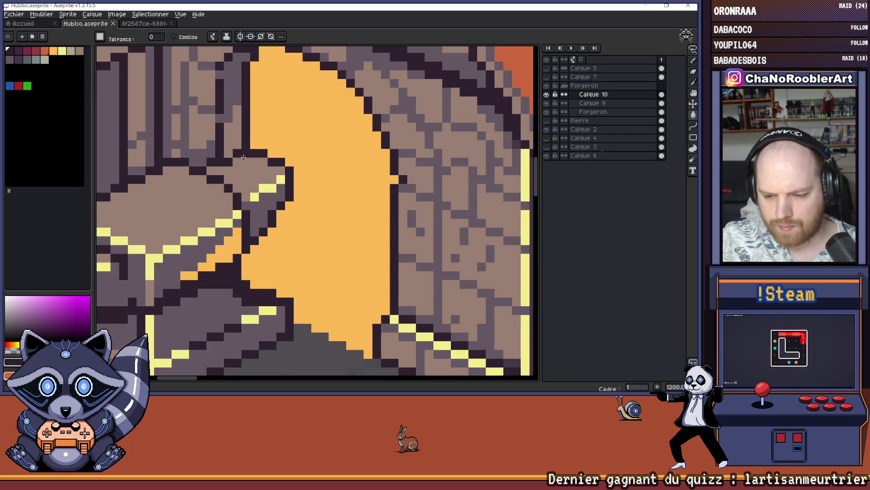
pyautogui.click(245, 267)
pyautogui.hotkey('ctrl', 'z')
pyautogui.click(245, 276)
pyautogui.hotkey('ctrl', 'z')
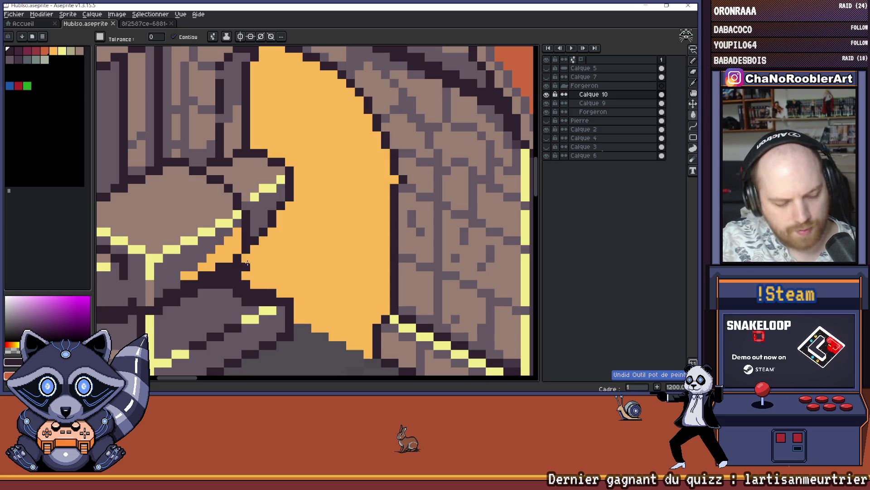
# Switch to the 1px pencil, undo the last pencil stroke and shift the view slightly.
pyautogui.press('b')
pyautogui.scroll(-2, 247, 275)
pyautogui.scroll(-1, 247, 274)
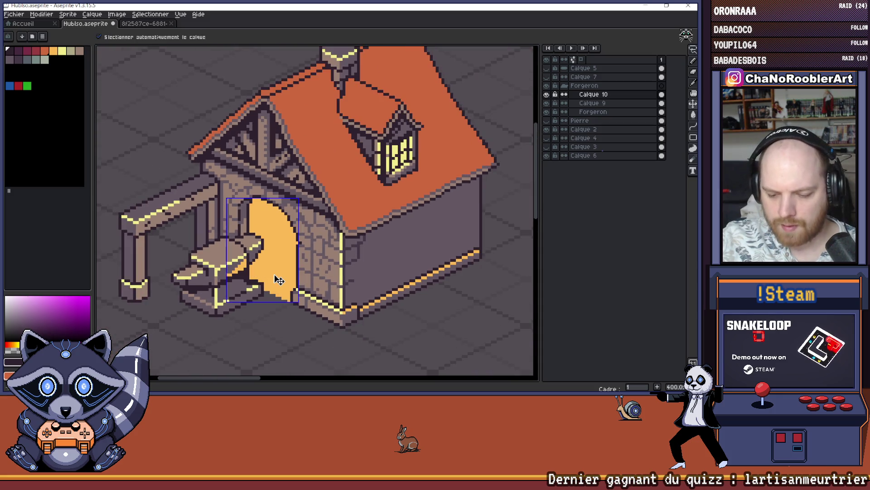
pyautogui.hotkey('ctrl', 'z')
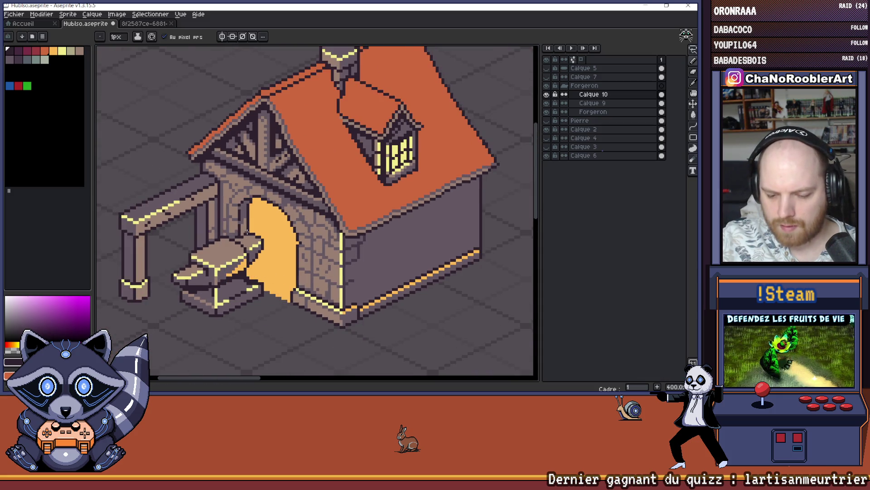
pyautogui.scroll(1, 248, 234)
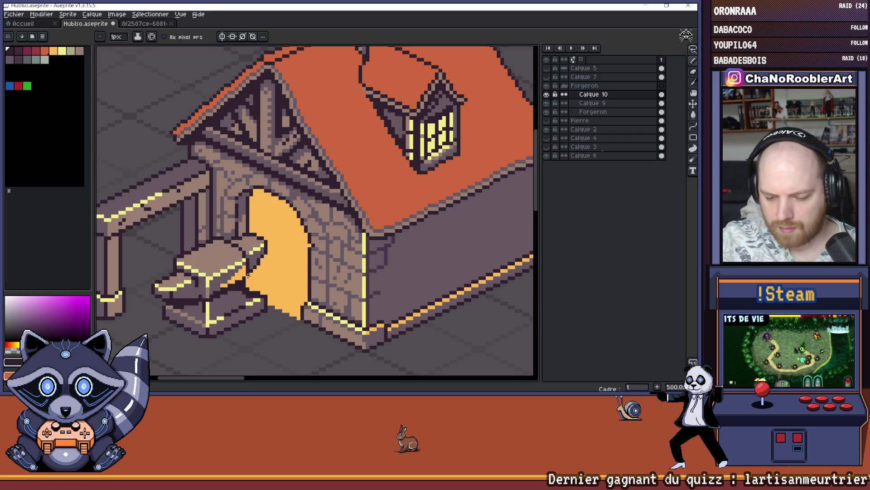
pyautogui.scroll(-4, 246, 282)
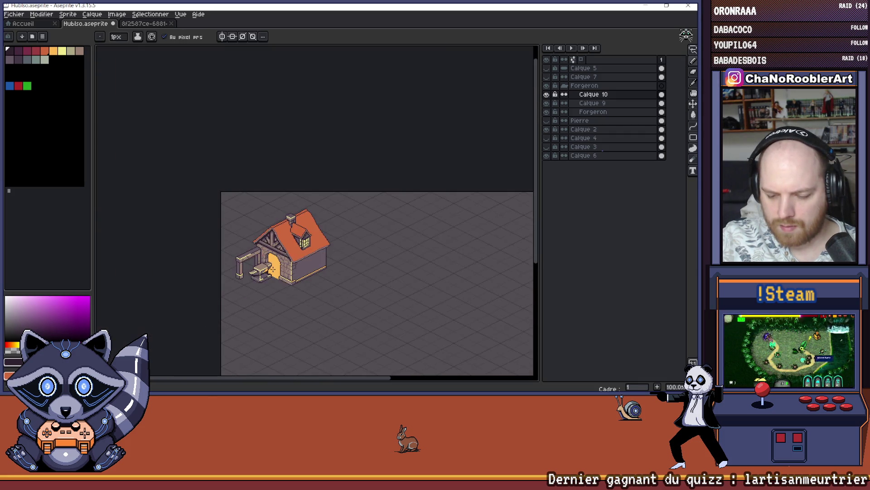
pyautogui.scroll(2, 274, 269)
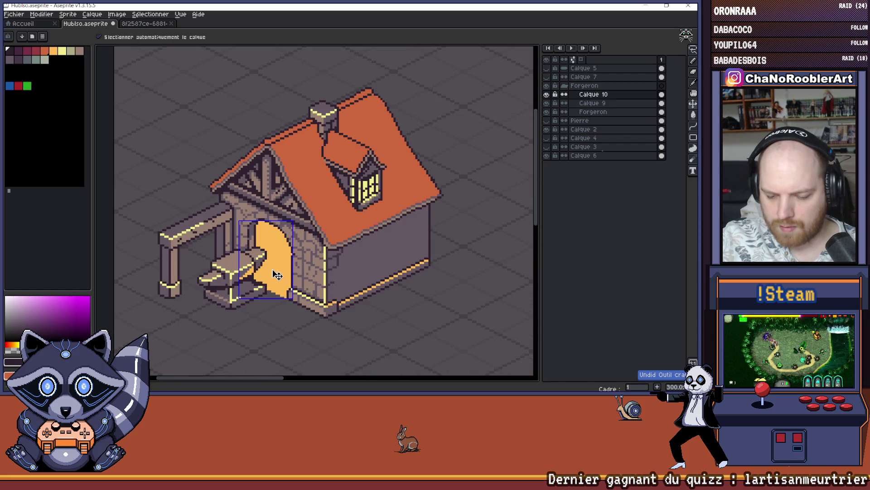
pyautogui.scroll(2, 253, 237)
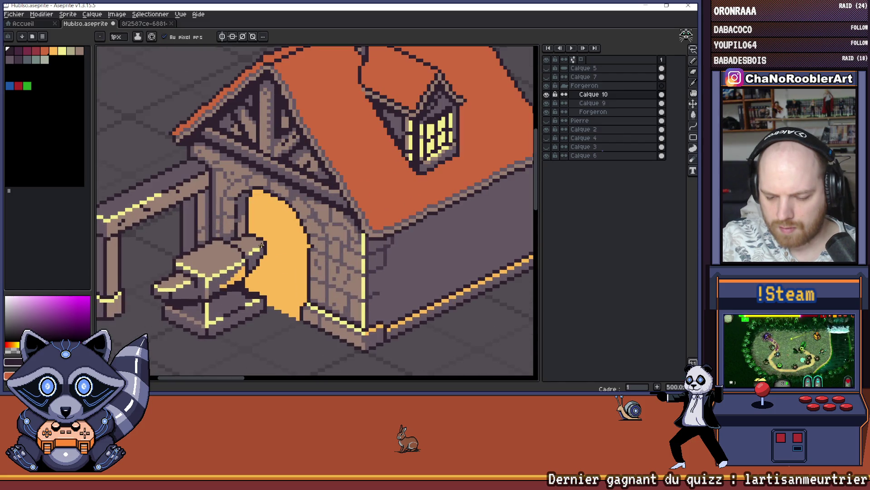
pyautogui.scroll(-3, 261, 245)
pyautogui.scroll(1, 271, 270)
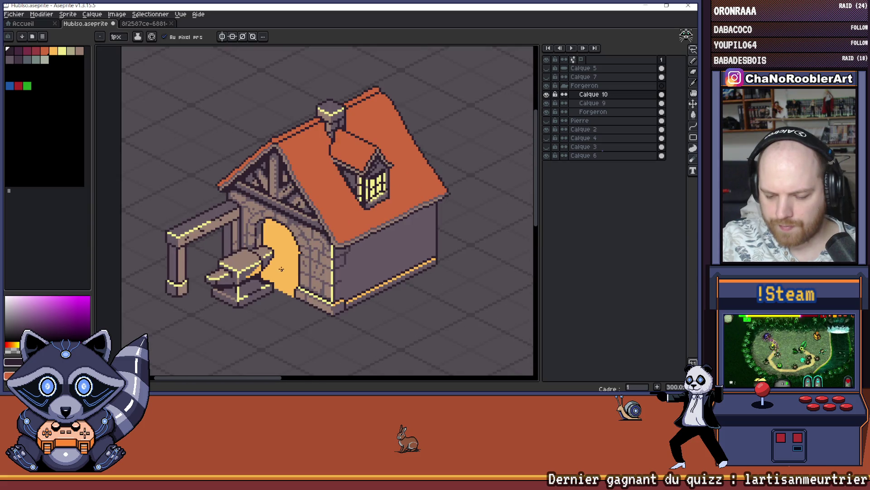
pyautogui.moveTo(281, 269); pyautogui.dragTo(283, 274)
# Undo the lasso selection, toggle Calque 10's visibility and make Calque 9 the active layer.
pyautogui.moveTo(693, 51)
pyautogui.mouseDown()
pyautogui.moveTo(641, 52)
pyautogui.moveTo(687, 54)
pyautogui.moveTo(660, 55)
pyautogui.mouseUp()
pyautogui.scroll(3, 199, 243)
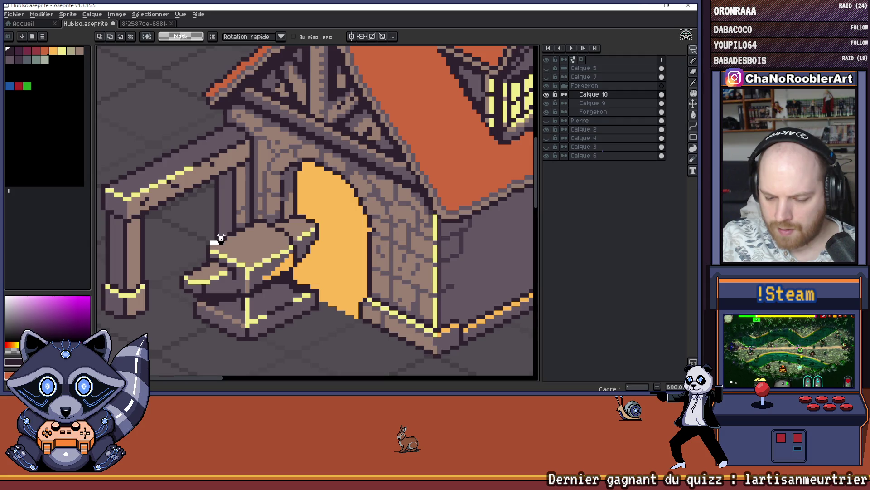
pyautogui.hotkey('ctrl', 'z')
pyautogui.scroll(2, 209, 242)
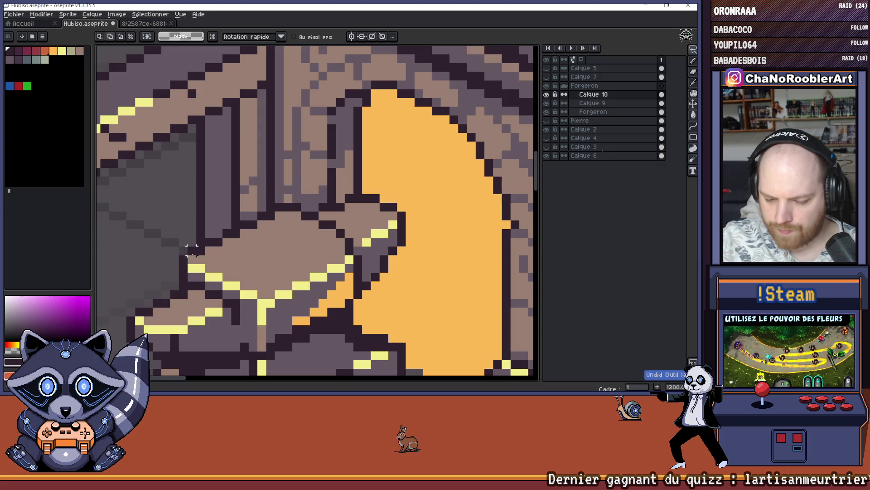
pyautogui.click(546, 94)
pyautogui.click(546, 94)
pyautogui.click(546, 94)
pyautogui.click(546, 94)
pyautogui.scroll(-3, 439, 177)
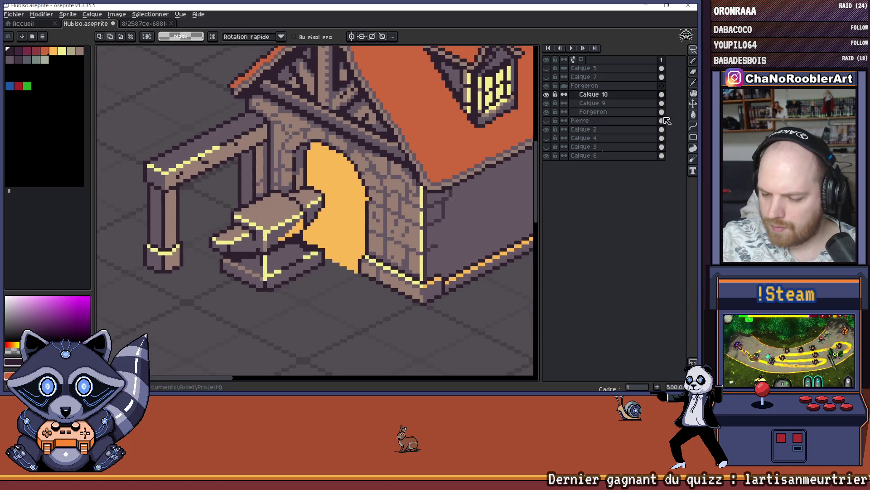
pyautogui.click(592, 103)
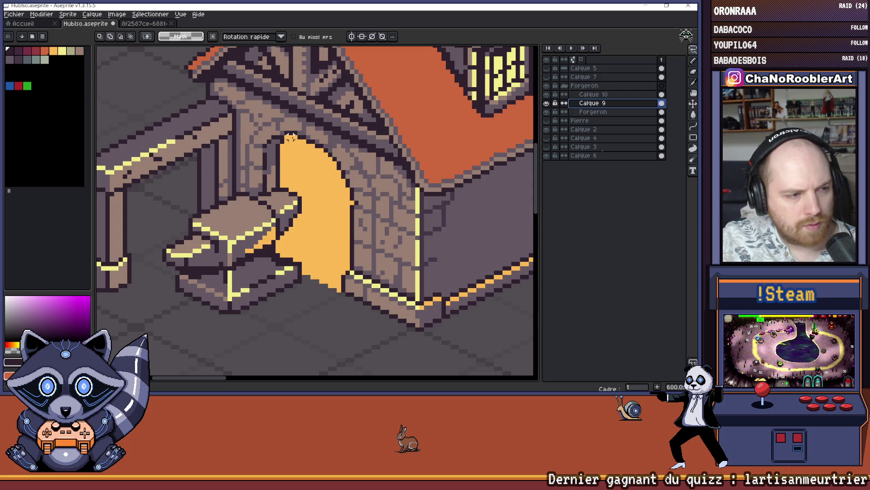
# Zoom in closely on the anvil.
pyautogui.scroll(-5, 290, 136)
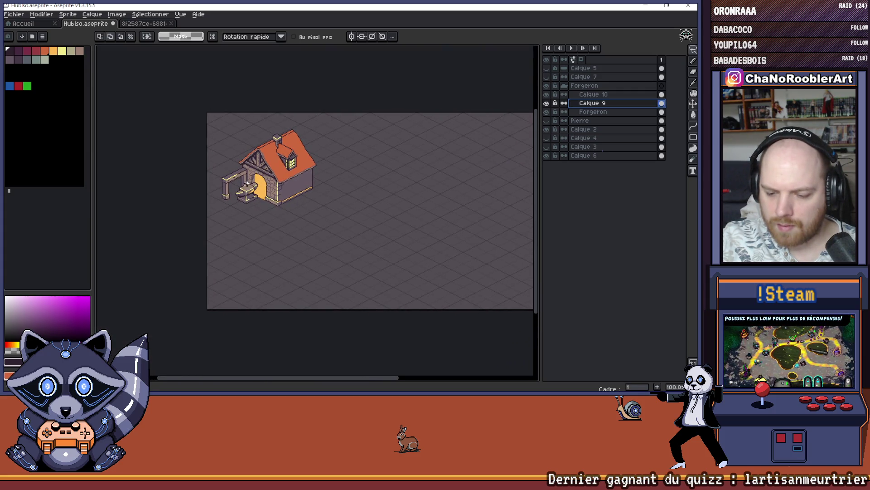
pyautogui.scroll(4, 252, 173)
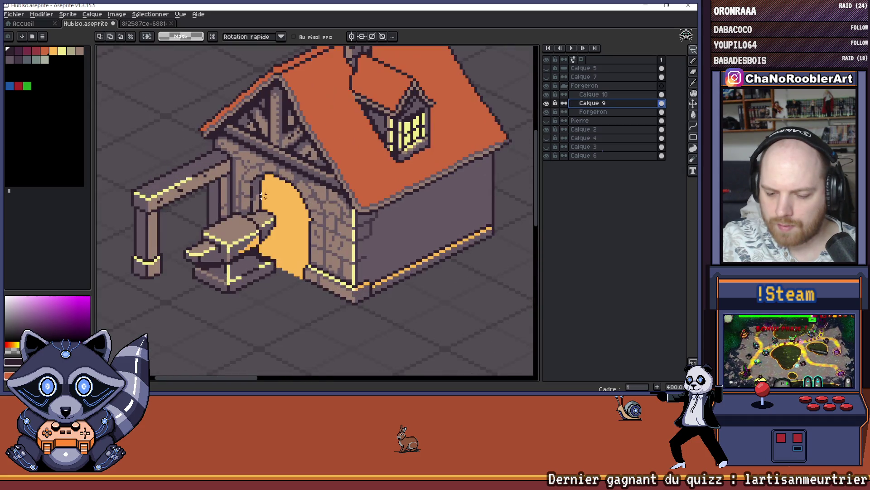
pyautogui.scroll(1, 233, 201)
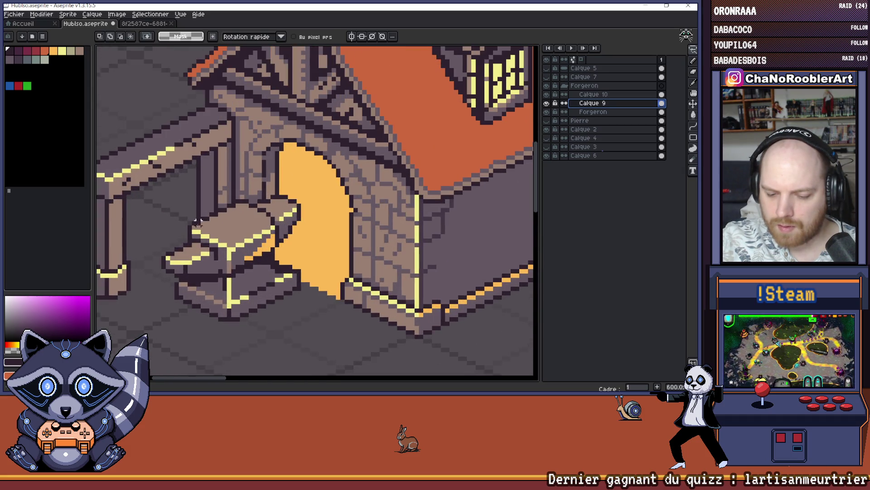
pyautogui.press('z')
pyautogui.click(190, 237)
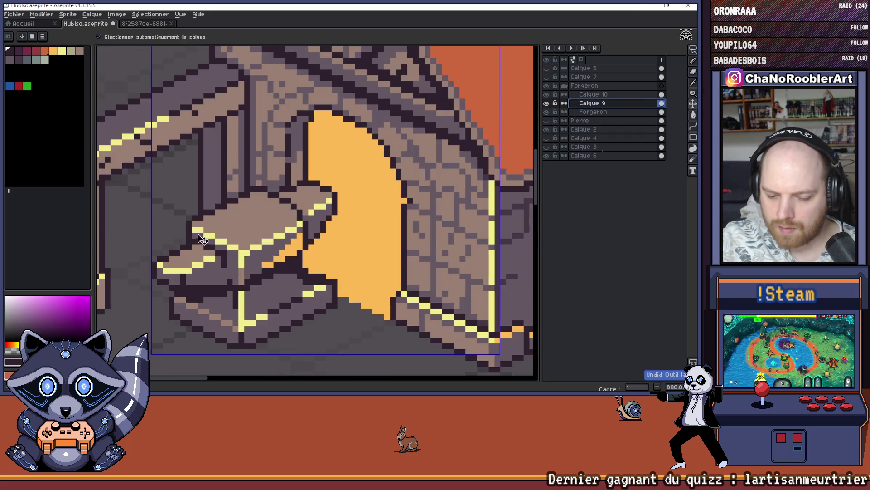
pyautogui.click(193, 238)
pyautogui.press('b')
pyautogui.scroll(-8, 346, 201)
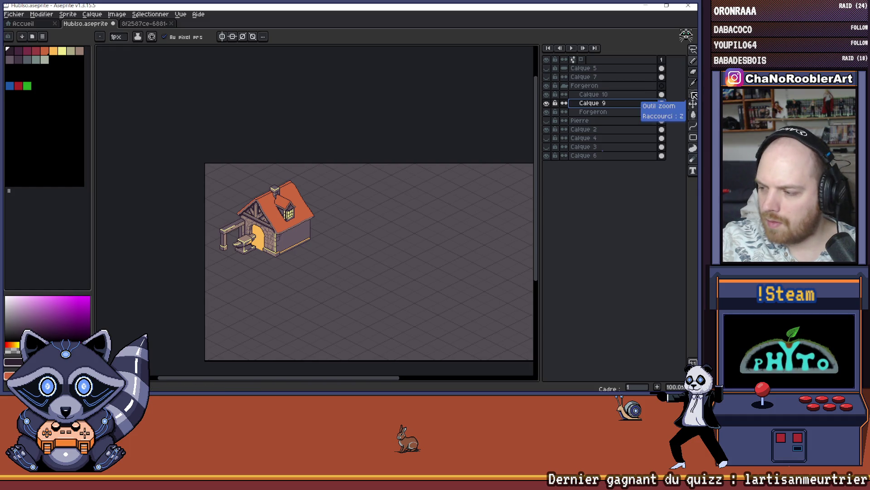
# Choose the freehand lasso selection tool.
pyautogui.click(694, 51)
pyautogui.scroll(3, 245, 229)
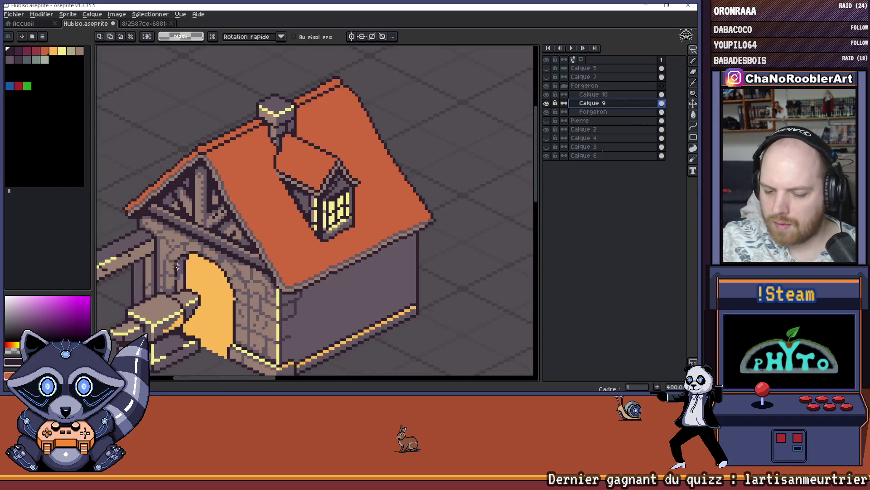
pyautogui.scroll(2, 184, 290)
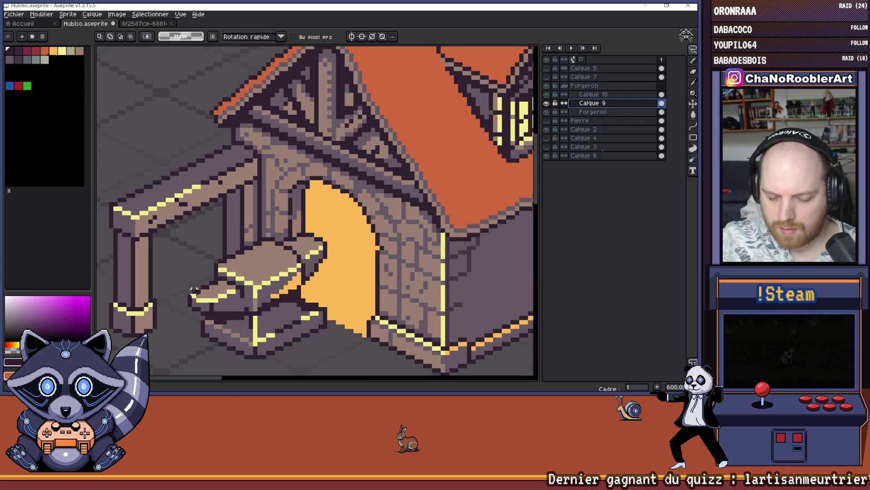
pyautogui.scroll(-2, 203, 288)
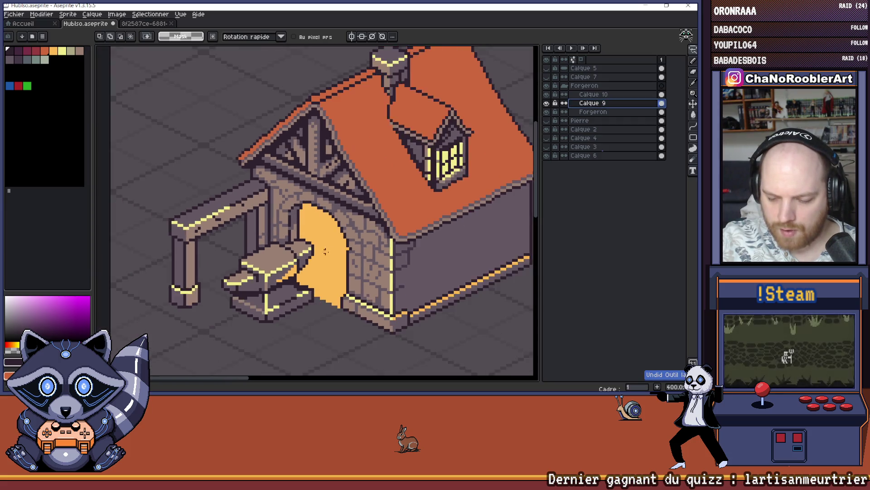
pyautogui.scroll(2, 262, 235)
pyautogui.press('i')
pyautogui.press('b')
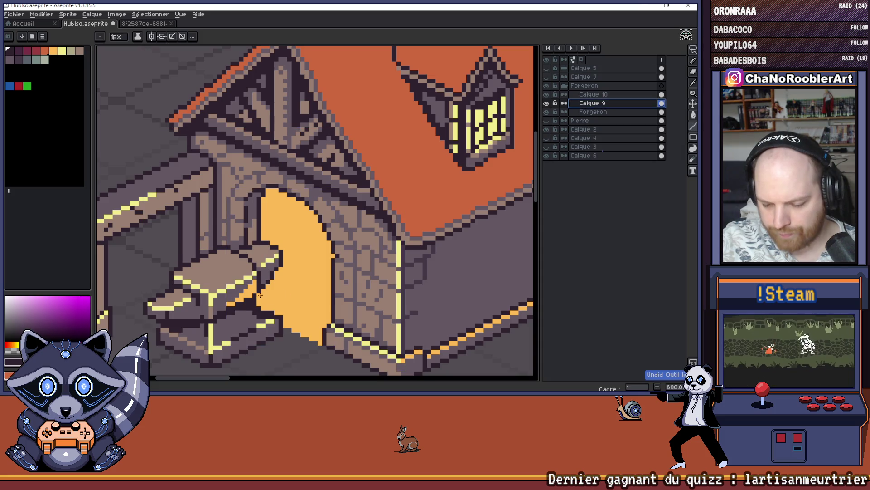
# Hide the Calque 10 orange doorway layer and return to editing Calque 9.
pyautogui.click(583, 97)
pyautogui.click(546, 94)
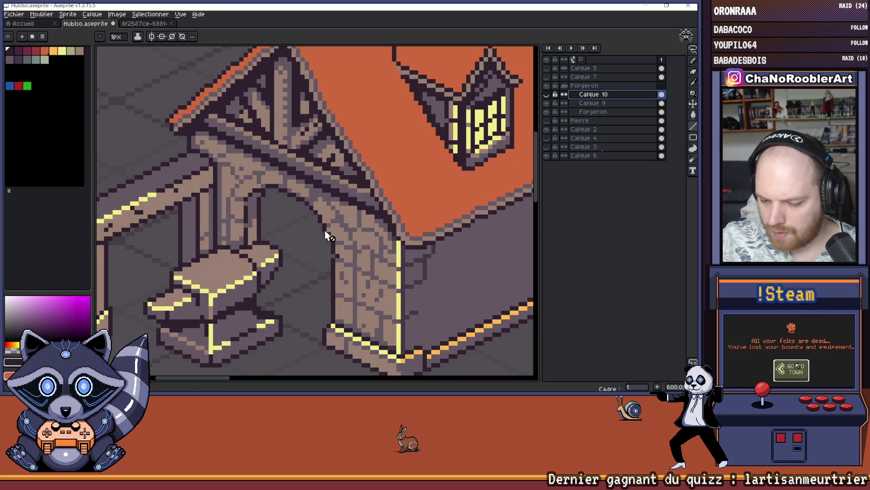
pyautogui.scroll(2, 268, 272)
pyautogui.press('b')
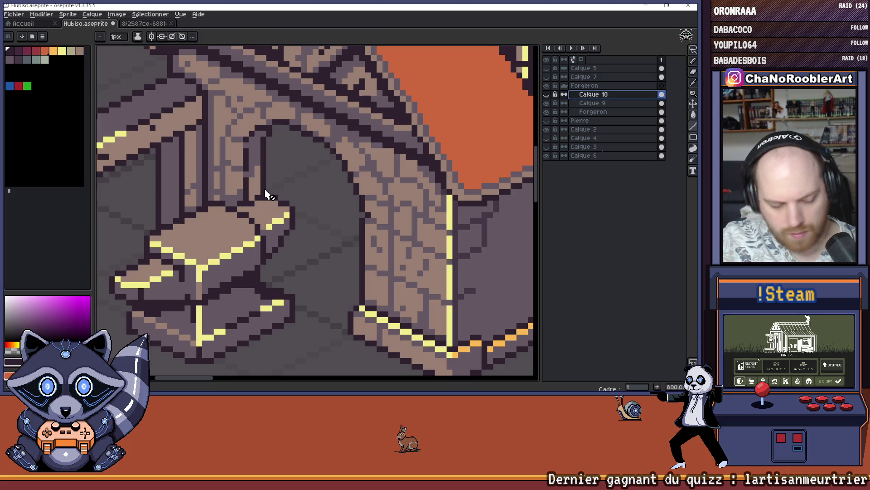
pyautogui.click(585, 103)
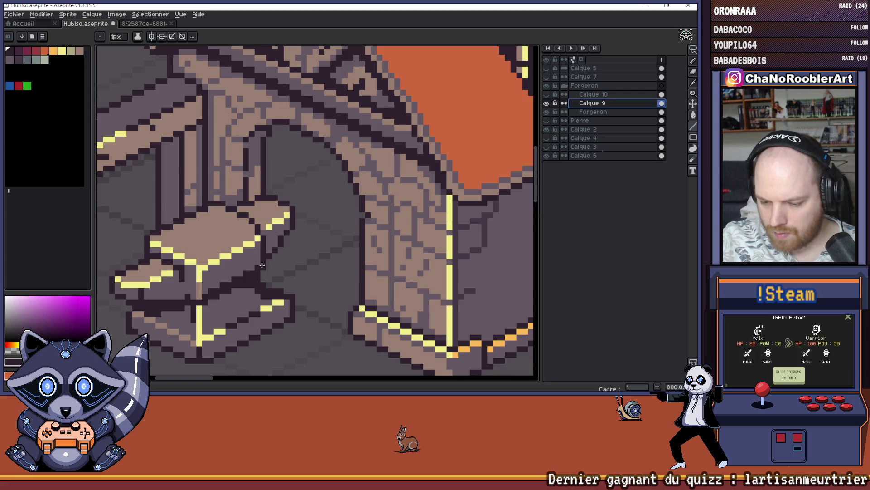
pyautogui.scroll(-4, 263, 263)
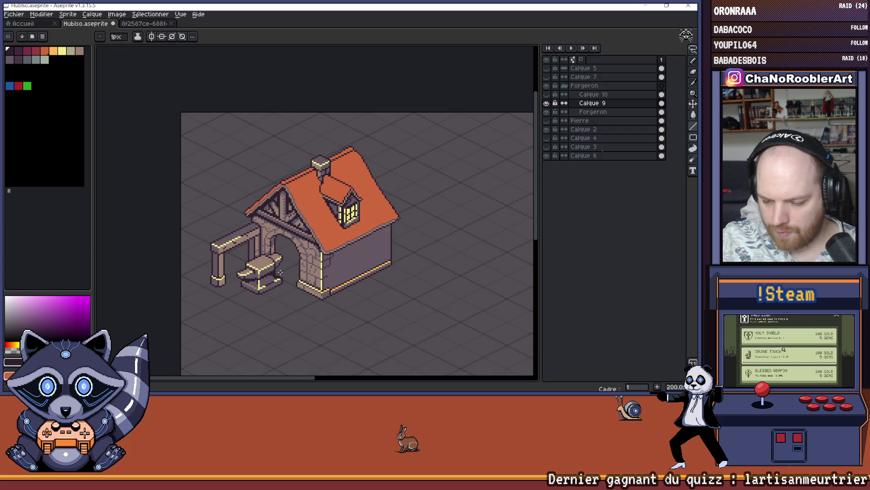
pyautogui.scroll(-1, 280, 272)
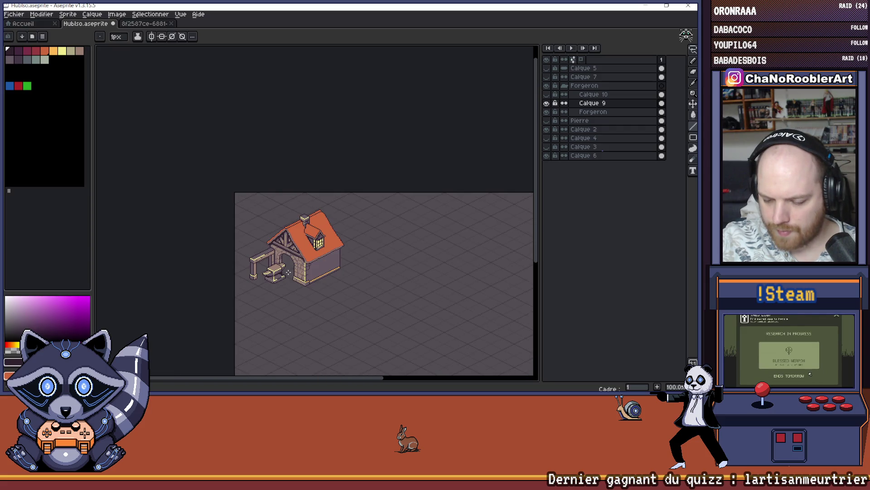
pyautogui.scroll(3, 289, 272)
pyautogui.press('v')
pyautogui.press('b')
pyautogui.scroll(2, 266, 252)
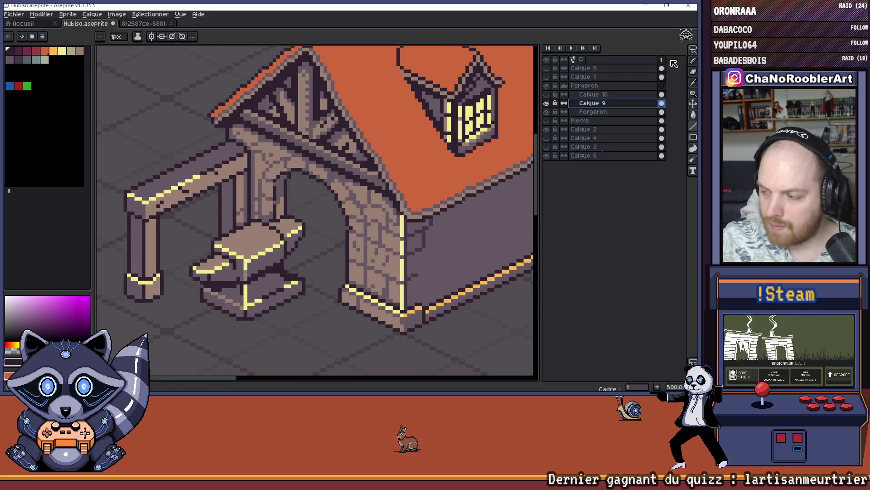
# Hide and re-show the anvil layer to compare the scene.
pyautogui.click(690, 50)
pyautogui.click(659, 51)
pyautogui.scroll(1, 226, 254)
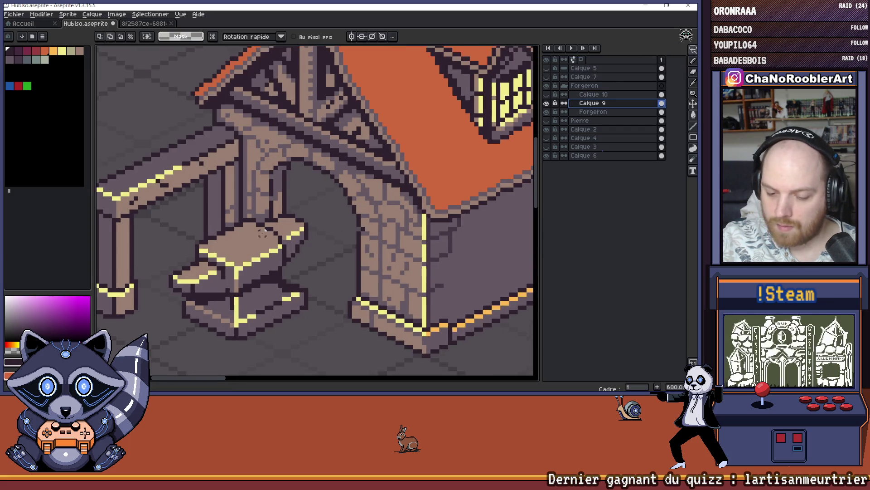
pyautogui.click(546, 103)
pyautogui.click(547, 103)
pyautogui.scroll(4, 139, 287)
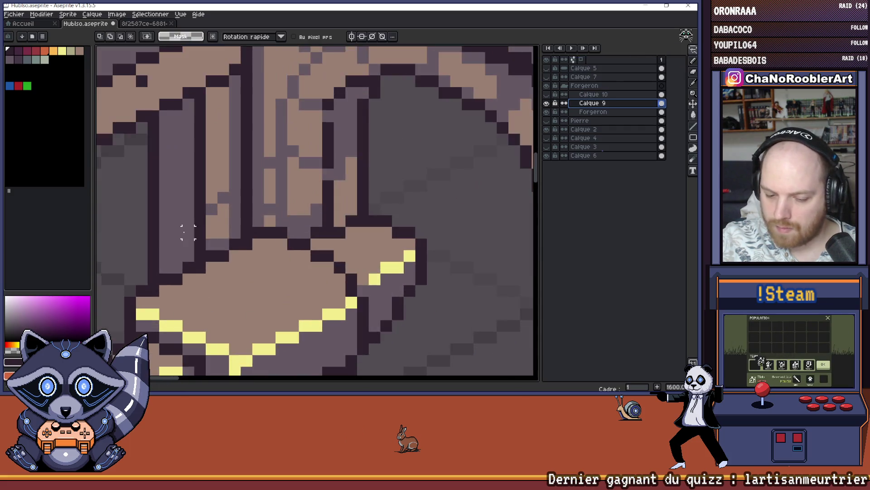
# Lasso the anvil, nudge it by single pixels with the arrow keys and commit.
pyautogui.moveTo(139, 287); pyautogui.dragTo(148, 277)
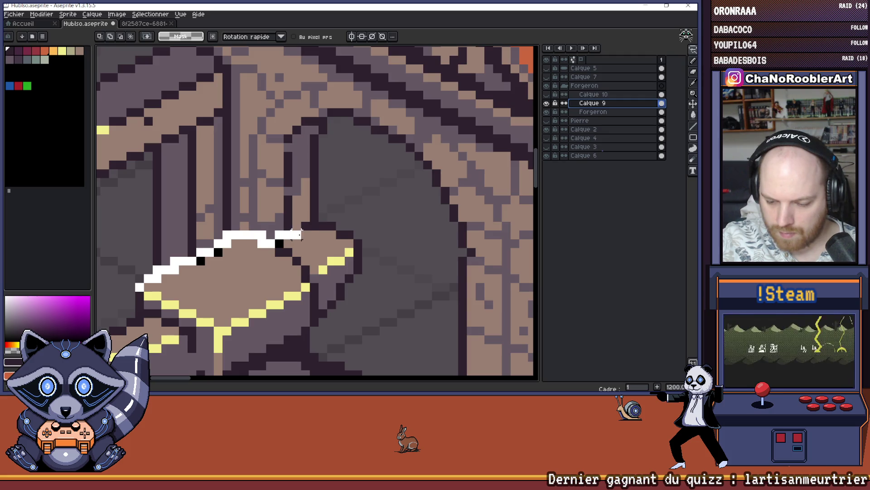
pyautogui.moveTo(305, 224)
pyautogui.mouseDown()
pyautogui.moveTo(358, 234)
pyautogui.moveTo(378, 363)
pyautogui.moveTo(284, 363)
pyautogui.moveTo(167, 300)
pyautogui.moveTo(227, 257)
pyautogui.moveTo(238, 170)
pyautogui.moveTo(232, 211)
pyautogui.mouseUp()
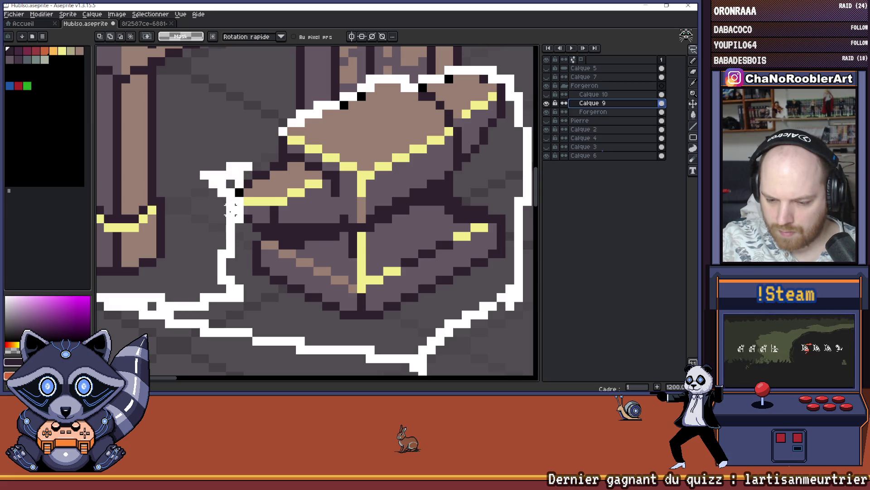
pyautogui.moveTo(244, 160); pyautogui.dragTo(280, 131)
pyautogui.scroll(-2, 227, 186)
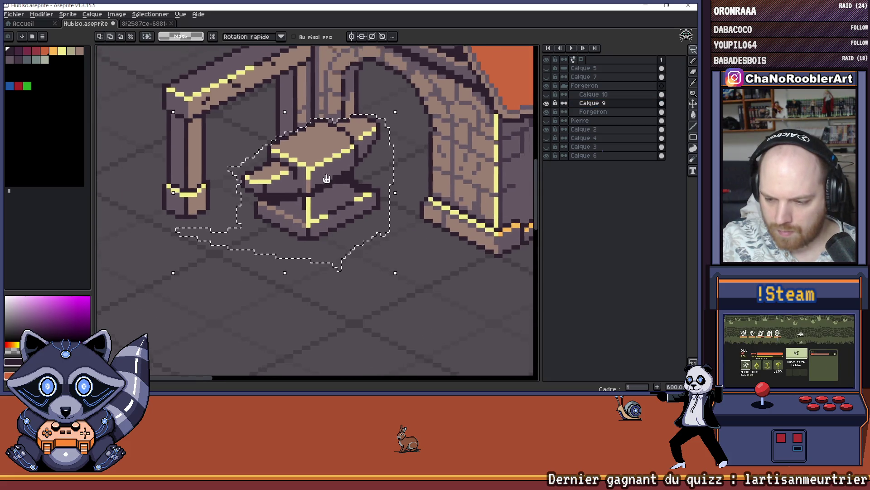
pyautogui.keyDown('ctrl'); pyautogui.click(323, 204); pyautogui.keyUp('ctrl')
pyautogui.press('Down')
pyautogui.press('Left')
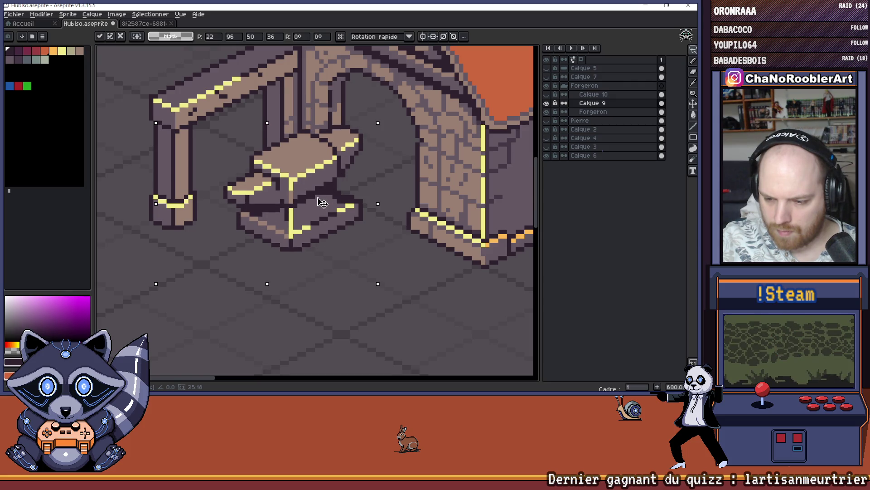
pyautogui.press('Up')
pyautogui.press('Right')
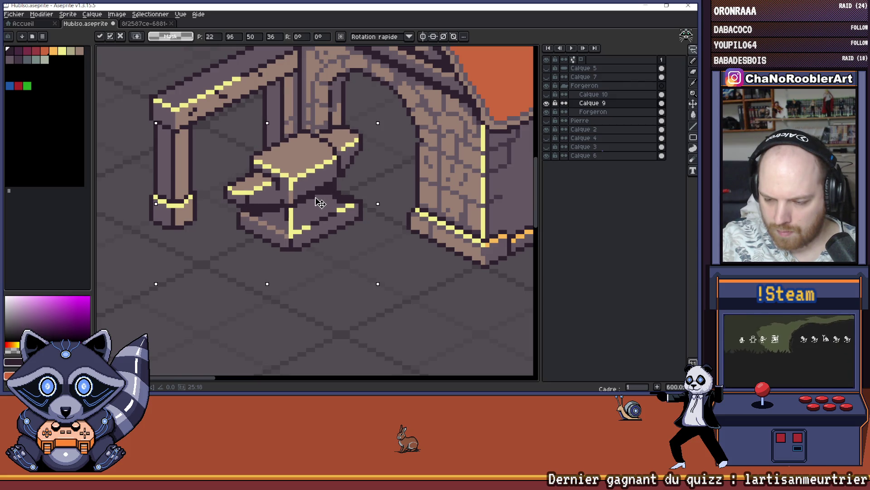
pyautogui.press('Return')
# Switch back to the single-pixel pencil.
pyautogui.scroll(3, 253, 182)
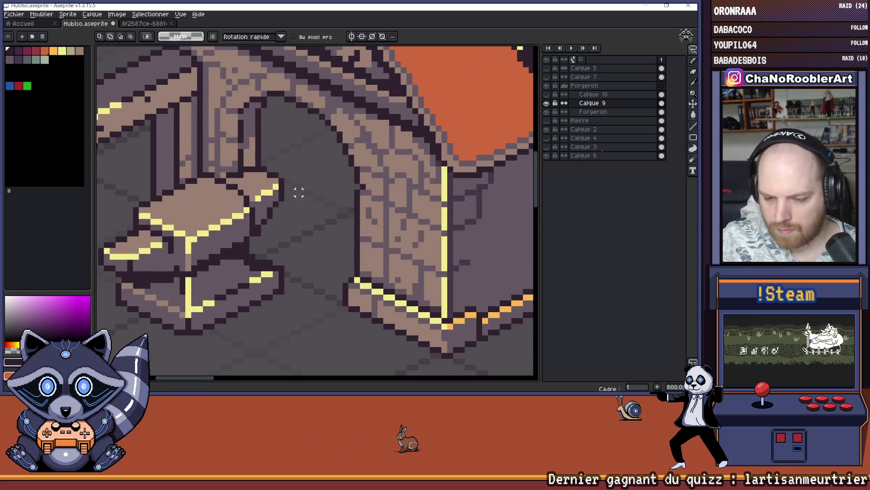
pyautogui.scroll(1, 272, 165)
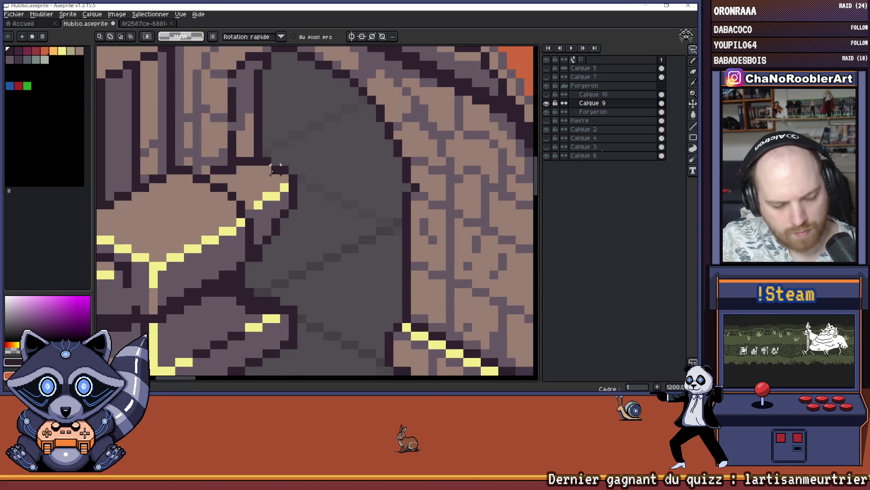
pyautogui.press('b')
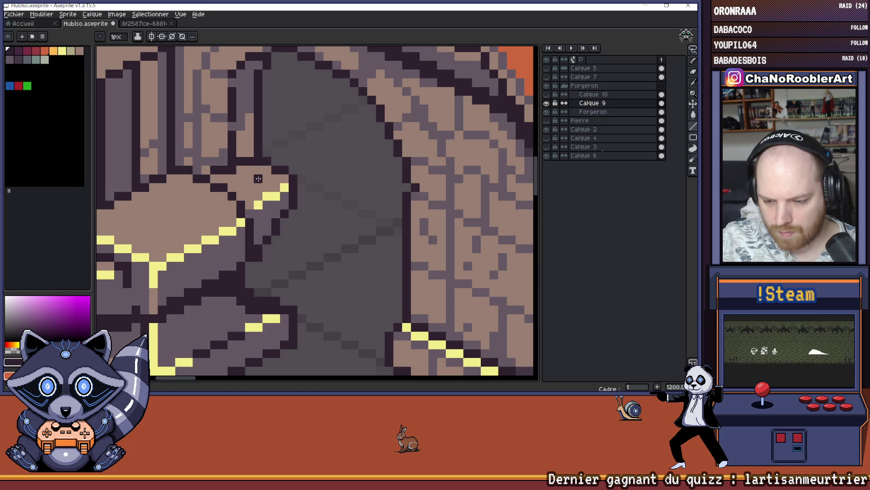
pyautogui.scroll(-3, 274, 281)
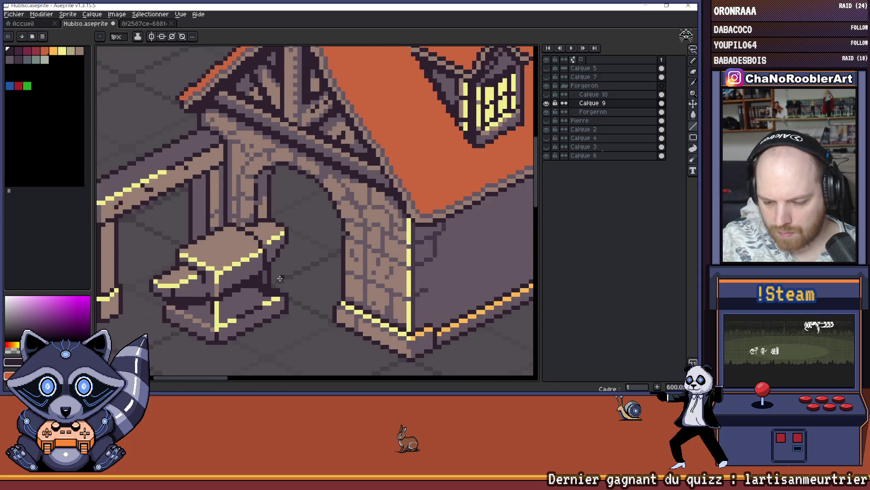
pyautogui.scroll(1, 267, 280)
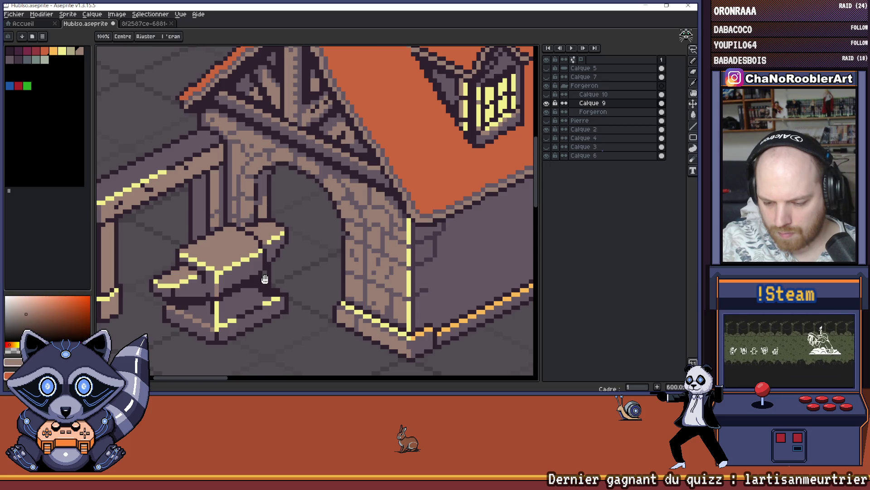
pyautogui.press('g')
pyautogui.scroll(-3, 297, 273)
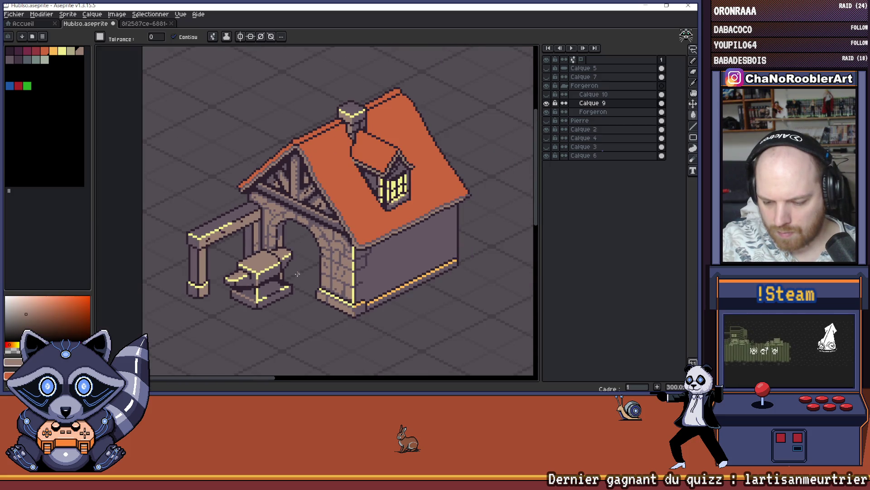
pyautogui.scroll(-1, 298, 274)
pyautogui.scroll(5, 297, 274)
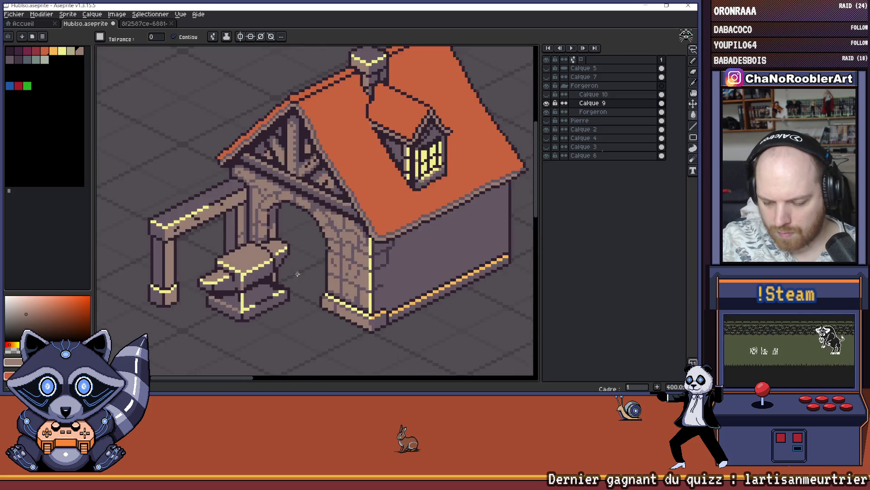
pyautogui.scroll(-5, 297, 258)
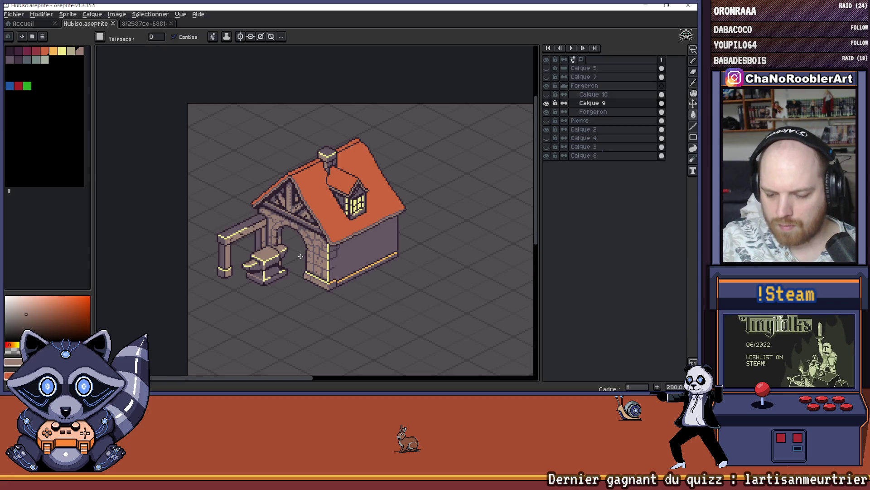
pyautogui.scroll(2, 297, 258)
pyautogui.press('b')
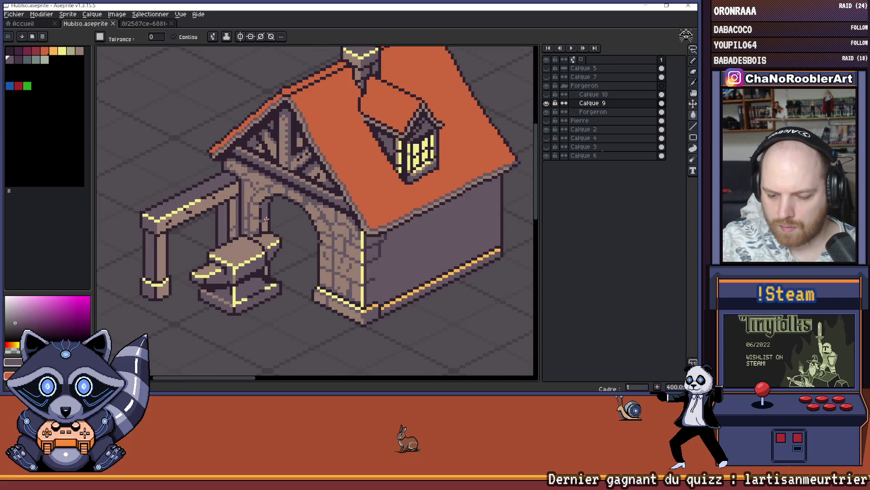
pyautogui.scroll(3, 264, 257)
pyautogui.scroll(-4, 273, 258)
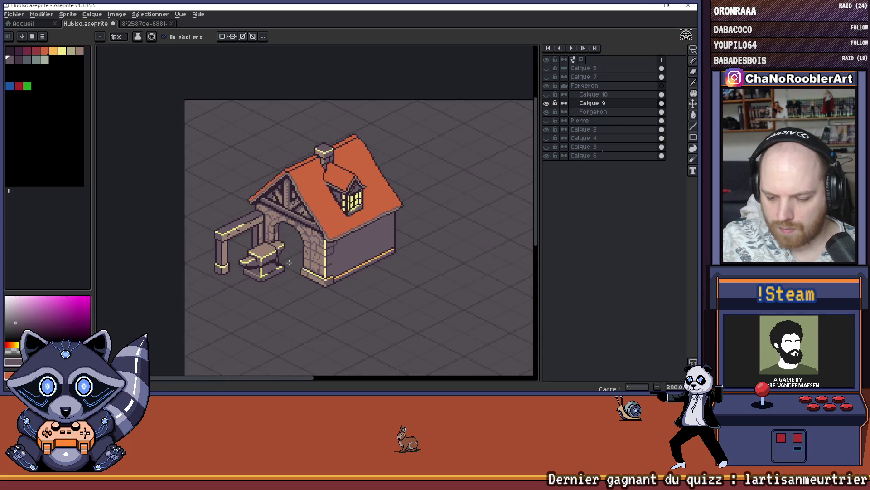
pyautogui.scroll(8, 289, 263)
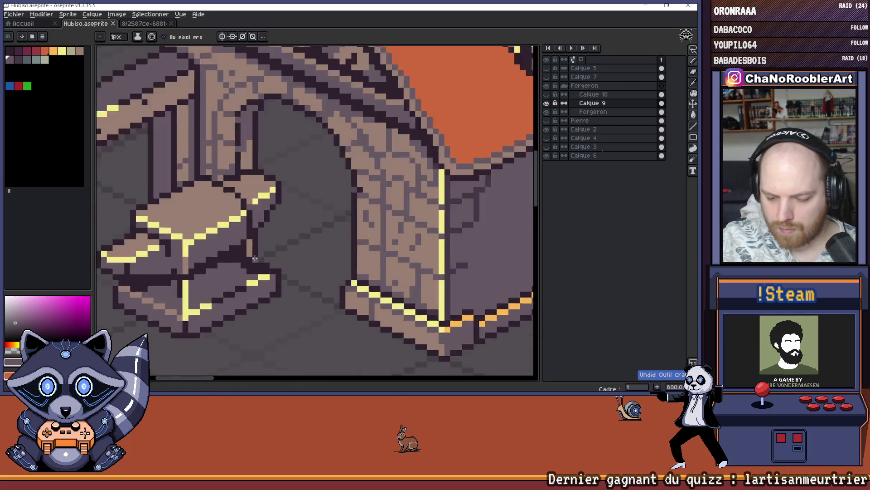
pyautogui.scroll(-3, 273, 217)
pyautogui.scroll(-3, 273, 217)
pyautogui.scroll(3, 273, 247)
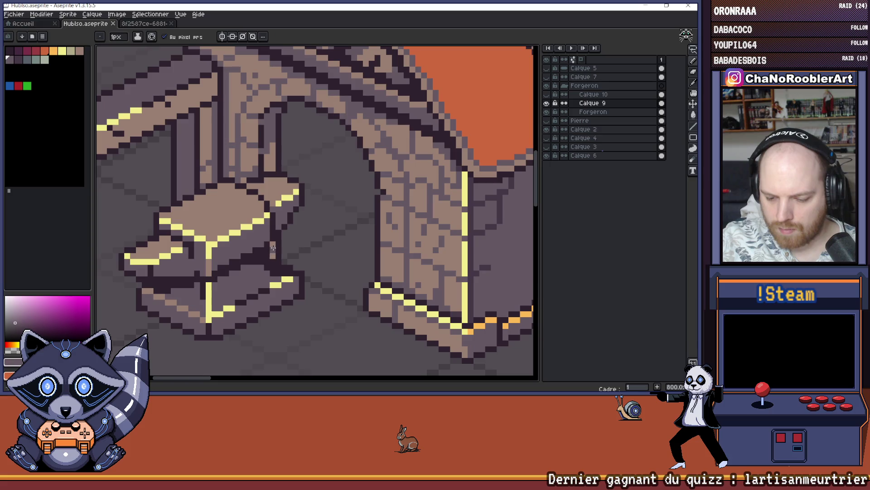
pyautogui.scroll(-5, 273, 244)
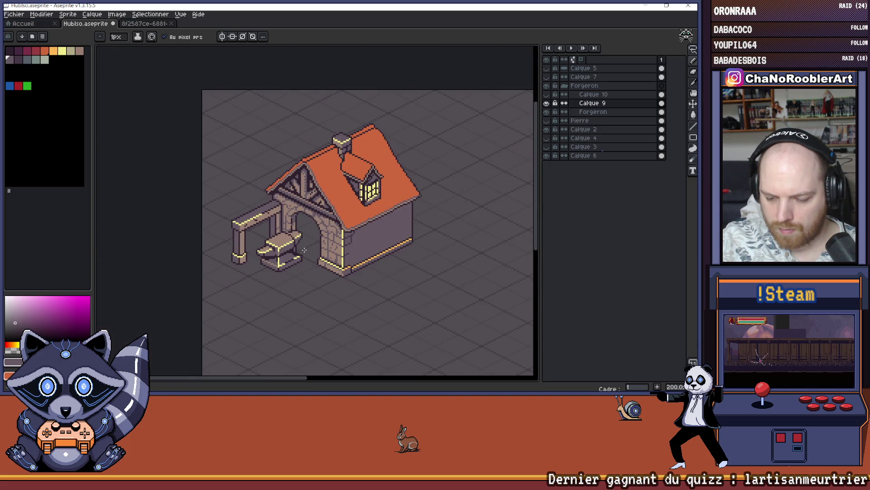
pyautogui.moveTo(304, 250); pyautogui.dragTo(273, 265)
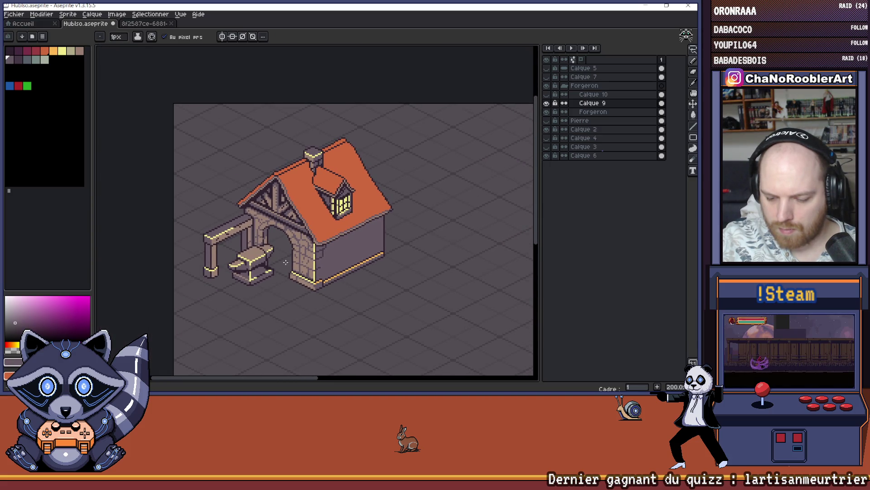
pyautogui.scroll(-2, 286, 262)
pyautogui.scroll(4, 286, 262)
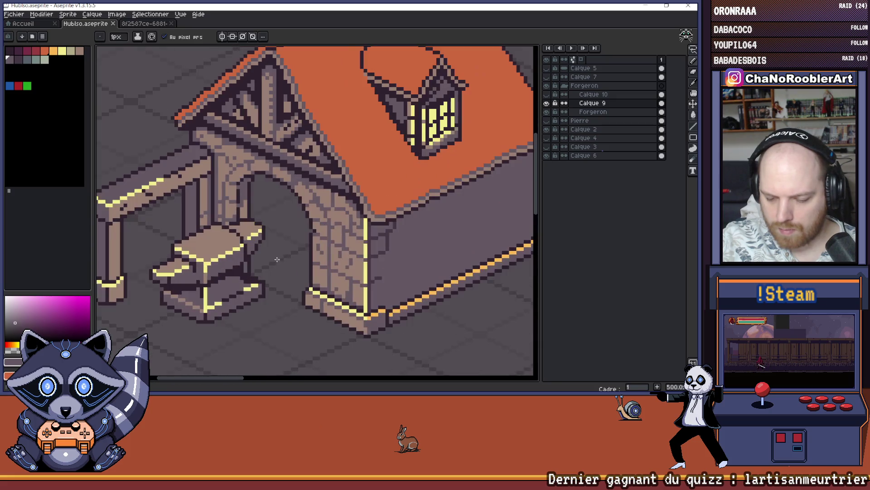
pyautogui.hotkey('ctrl', 'z')
# Try a freehand selection of the anvil, then clear it.
pyautogui.moveTo(297, 249)
pyautogui.mouseDown()
pyautogui.moveTo(132, 299)
pyautogui.moveTo(263, 331)
pyautogui.moveTo(284, 267)
pyautogui.mouseUp()
pyautogui.hotkey('ctrl', 'z')
pyautogui.hotkey('ctrl', 'z')
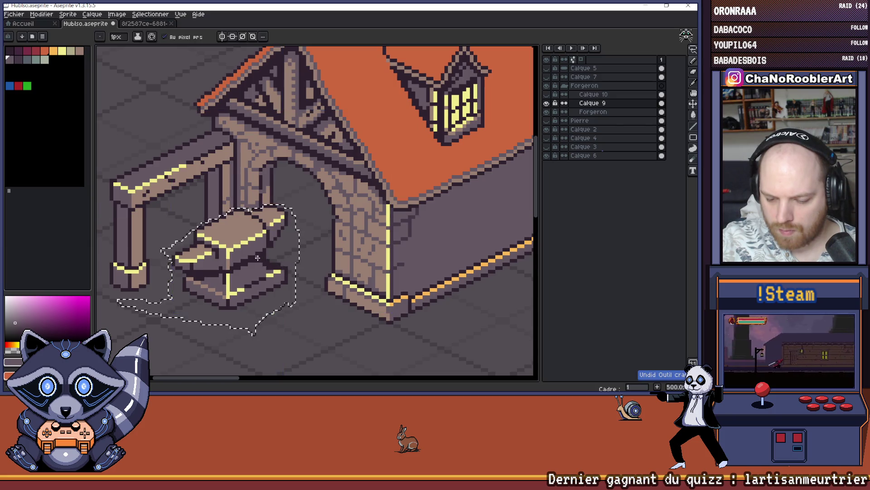
pyautogui.hotkey('ctrl', 'y')
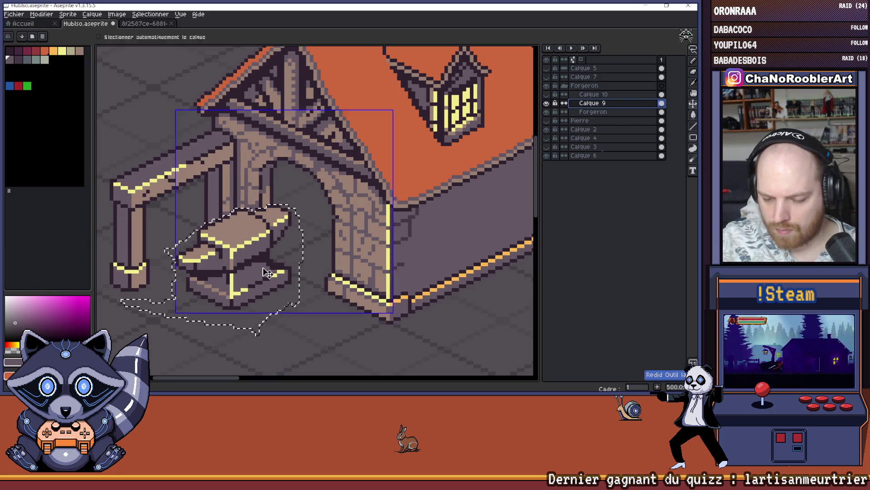
pyautogui.press('q')
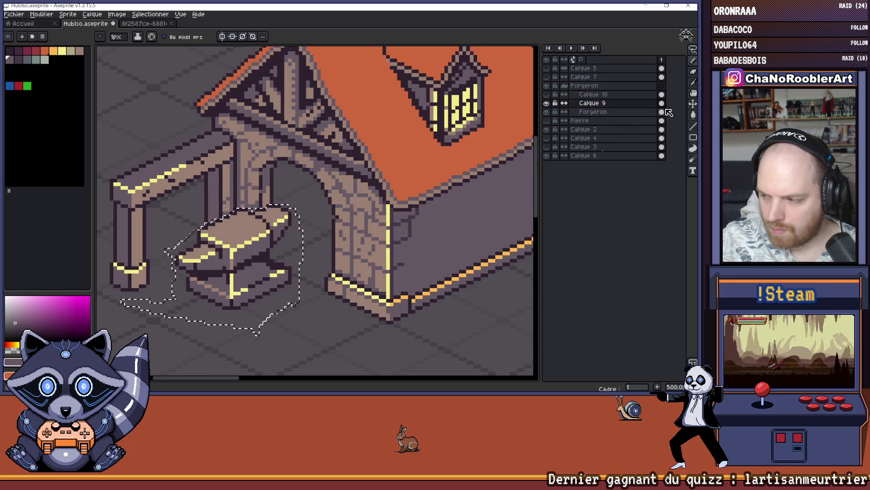
pyautogui.press('v')
pyautogui.hotkey('ctrl', 'd')
pyautogui.hotkey('ctrl', 'z')
pyautogui.hotkey('ctrl', 'd')
pyautogui.scroll(-2, 264, 272)
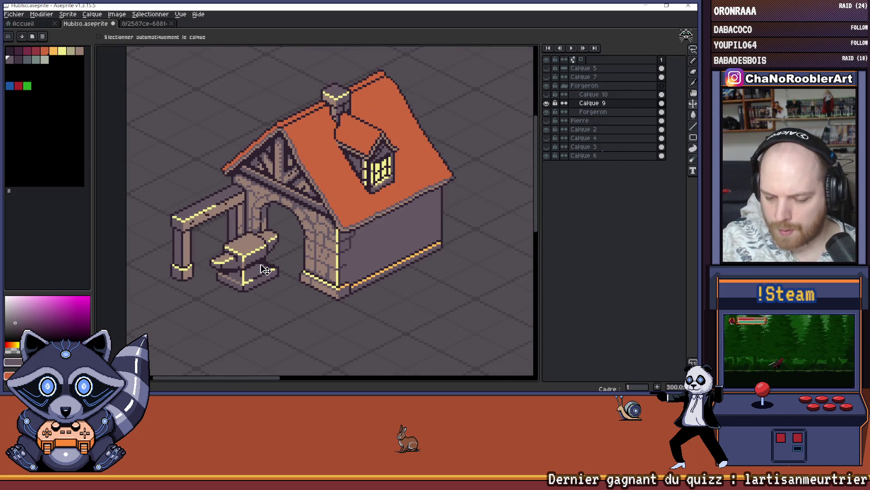
pyautogui.scroll(-2, 312, 270)
pyautogui.scroll(7, 312, 269)
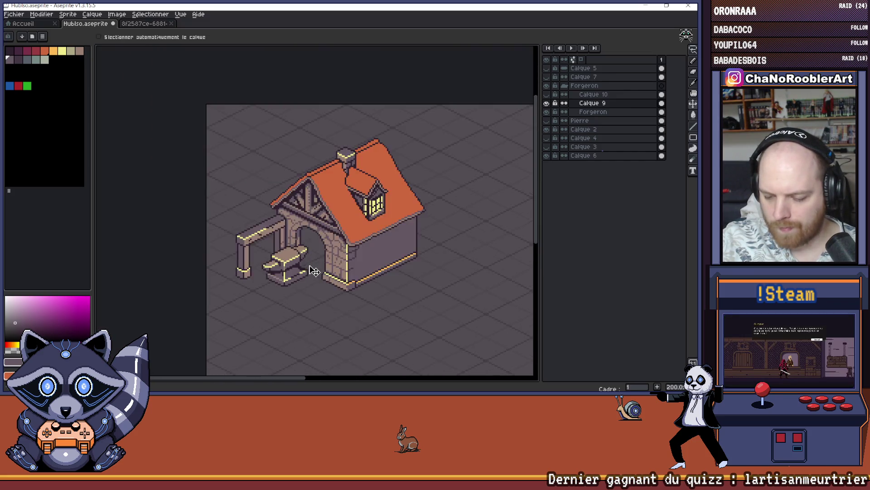
# Lasso the whole anvil and move it up and right toward the forge doorway.
pyautogui.press('q')
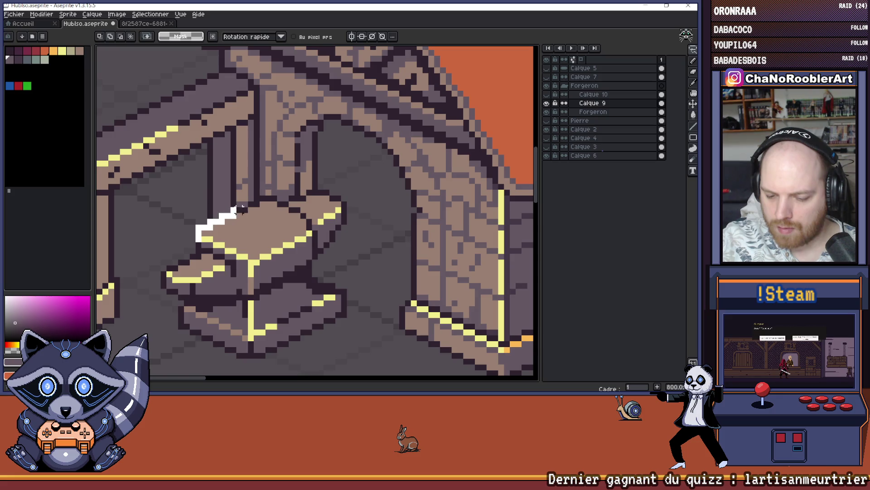
pyautogui.moveTo(241, 209); pyautogui.dragTo(255, 208)
pyautogui.hotkey('ctrl', 'd')
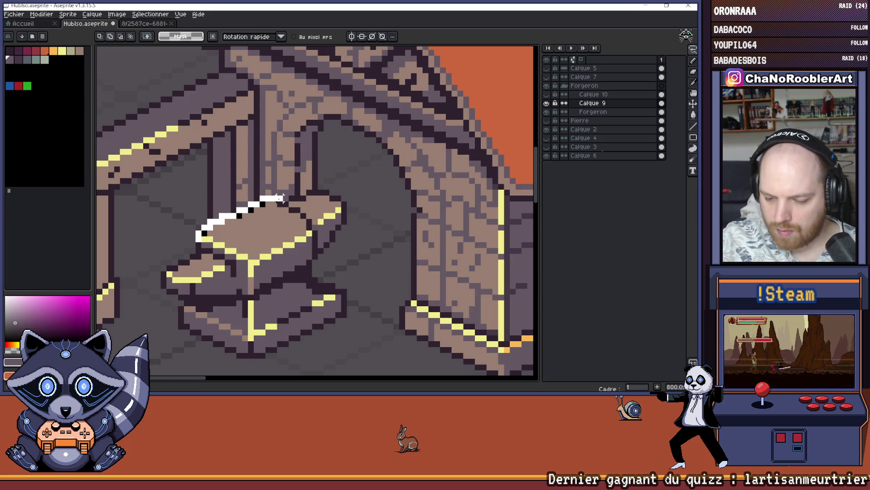
pyautogui.moveTo(323, 192)
pyautogui.mouseDown()
pyautogui.moveTo(353, 206)
pyautogui.moveTo(352, 336)
pyautogui.moveTo(199, 363)
pyautogui.moveTo(146, 328)
pyautogui.moveTo(163, 254)
pyautogui.moveTo(199, 235)
pyautogui.mouseUp()
pyautogui.moveTo(302, 299)
pyautogui.mouseDown()
pyautogui.moveTo(300, 287)
pyautogui.moveTo(314, 286)
pyautogui.mouseUp()
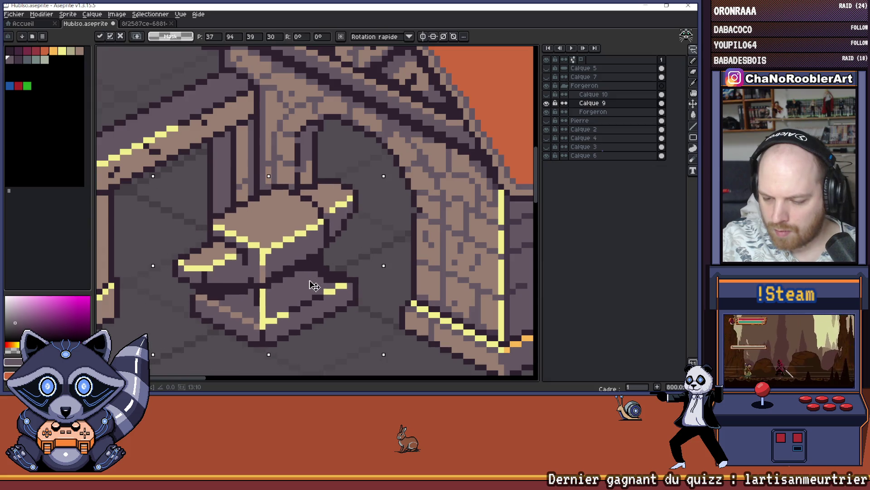
pyautogui.scroll(-3, 316, 285)
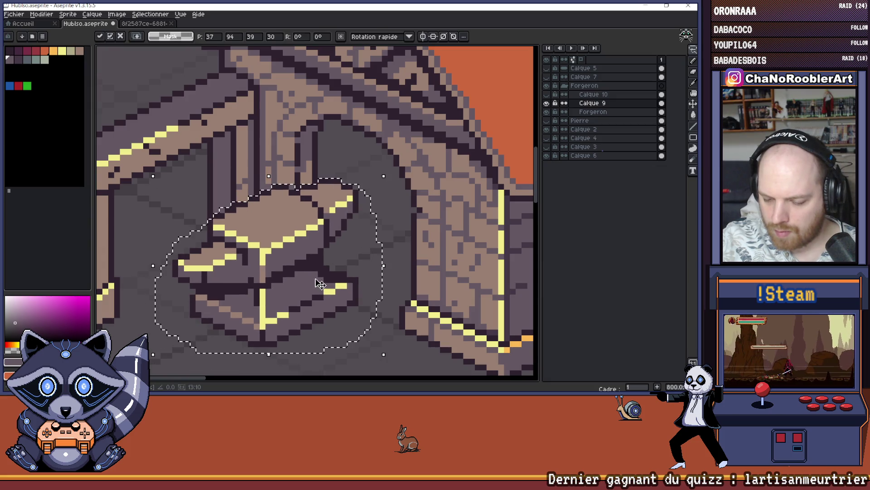
pyautogui.press('Return')
# Make Calque 10 the active layer.
pyautogui.scroll(-2, 341, 273)
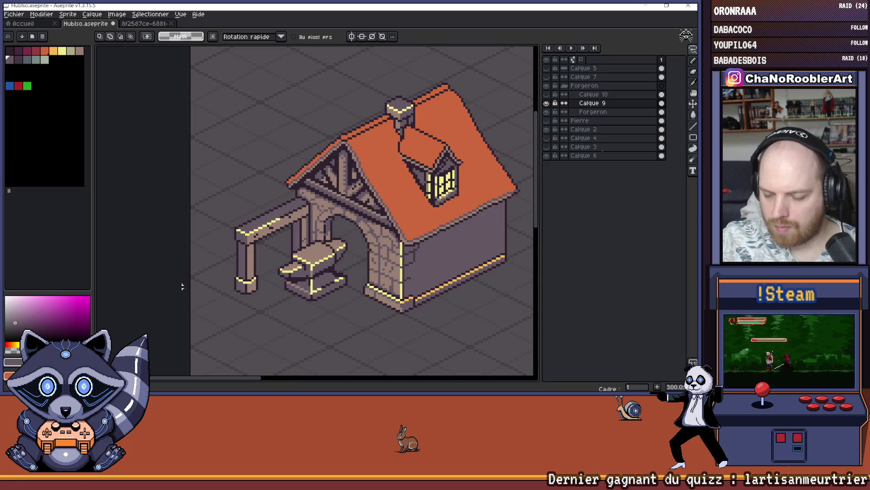
pyautogui.hscroll(5, 182, 287)
pyautogui.click(552, 95)
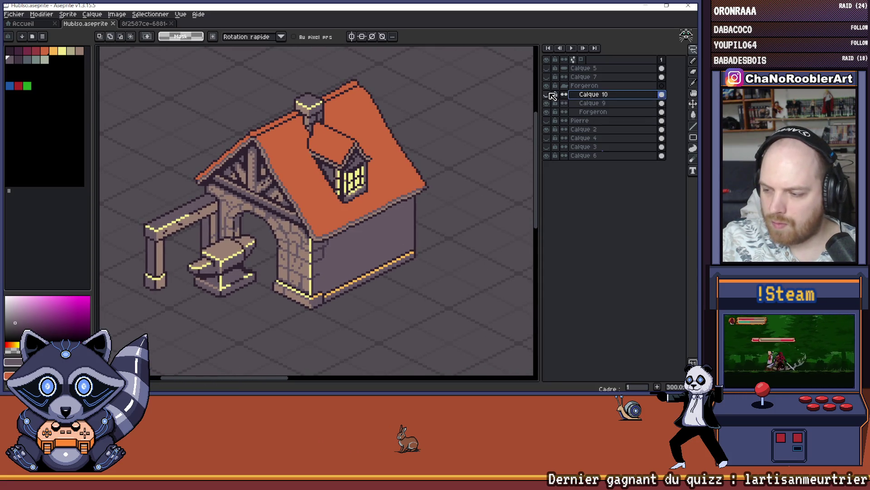
# Show the door glow layer and erase the glow overlapping the anvil.
pyautogui.click(548, 94)
pyautogui.scroll(3, 263, 268)
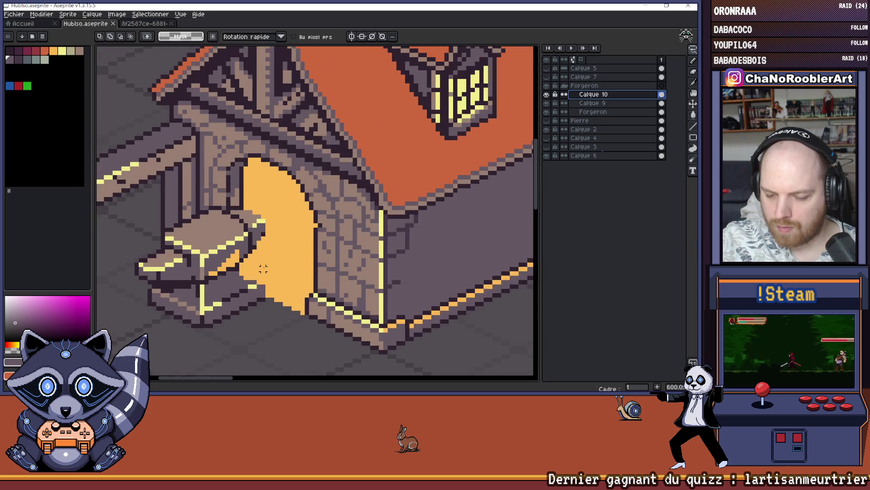
pyautogui.hotkey('ctrl', 'd')
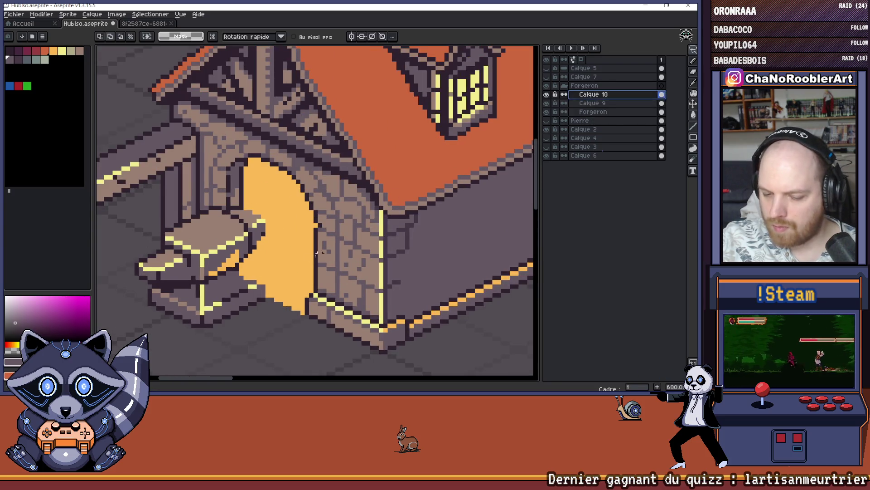
pyautogui.press('b')
pyautogui.press('e')
pyautogui.moveTo(277, 234)
pyautogui.mouseDown()
pyautogui.moveTo(259, 231)
pyautogui.moveTo(265, 272)
pyautogui.mouseUp()
pyautogui.moveTo(266, 232); pyautogui.dragTo(261, 219)
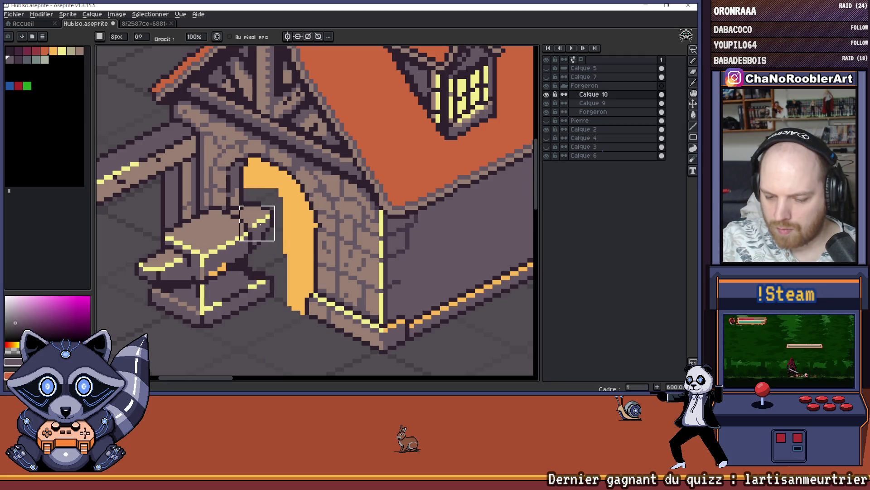
pyautogui.scroll(-5, 283, 241)
pyautogui.scroll(5, 276, 249)
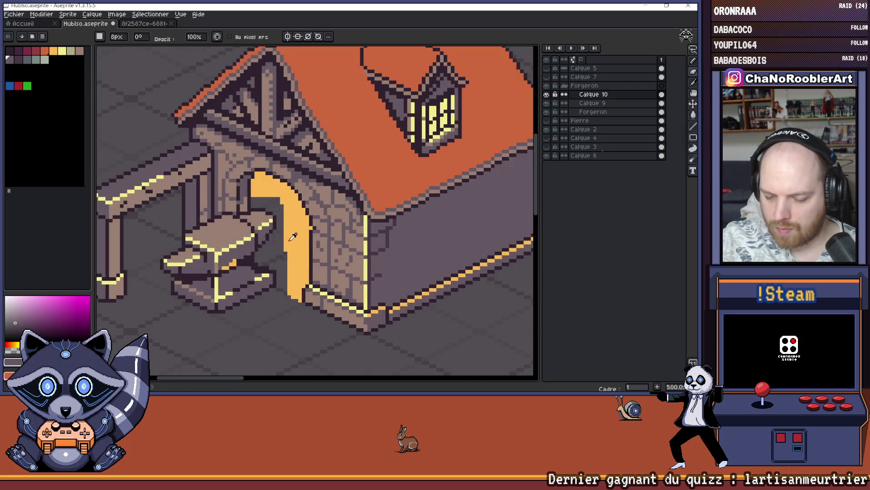
# Add orange pixels to the glow edge beside the anvil, then undo that stroke.
pyautogui.press('b')
pyautogui.scroll(1, 273, 256)
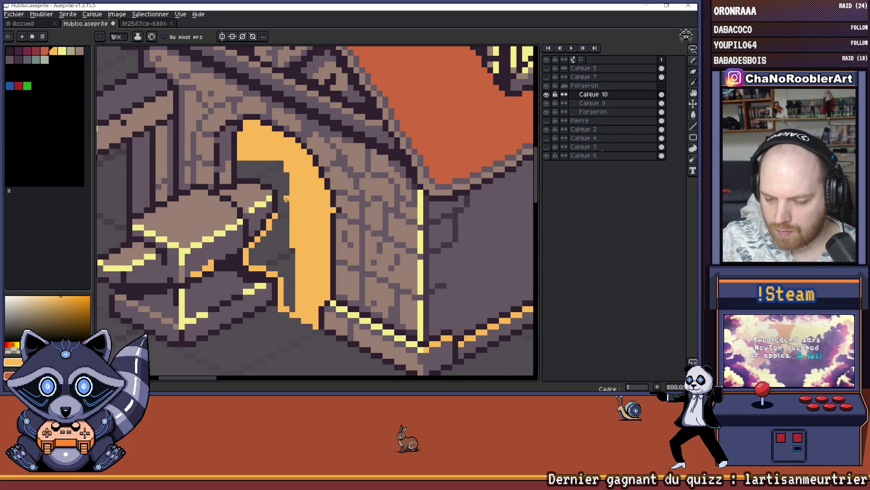
pyautogui.scroll(2, 272, 204)
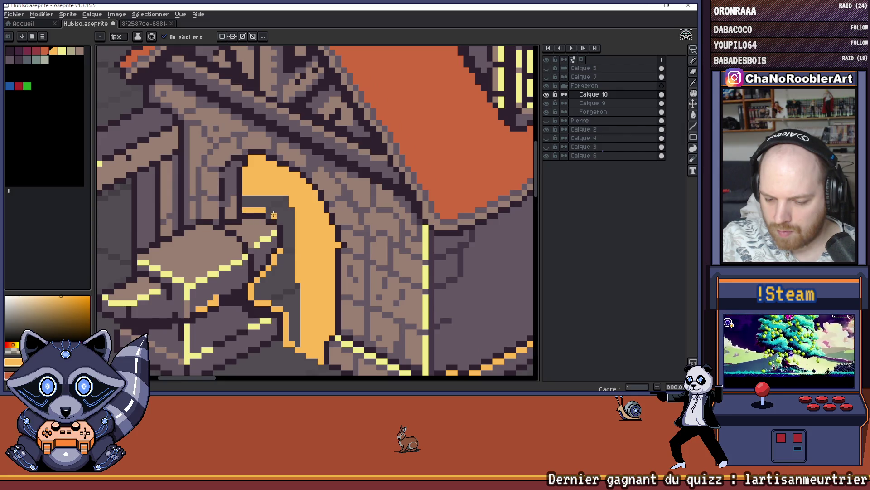
pyautogui.click(274, 215)
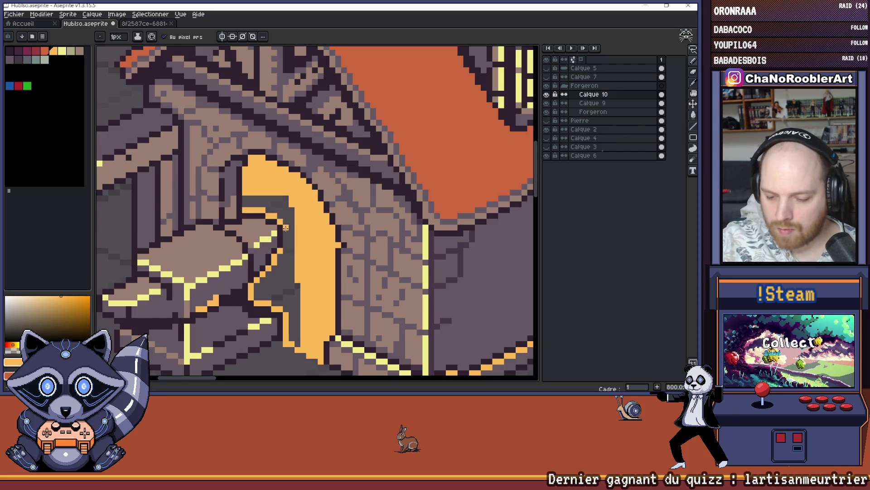
pyautogui.hotkey('ctrl', 'z')
pyautogui.hotkey('ctrl', 'z')
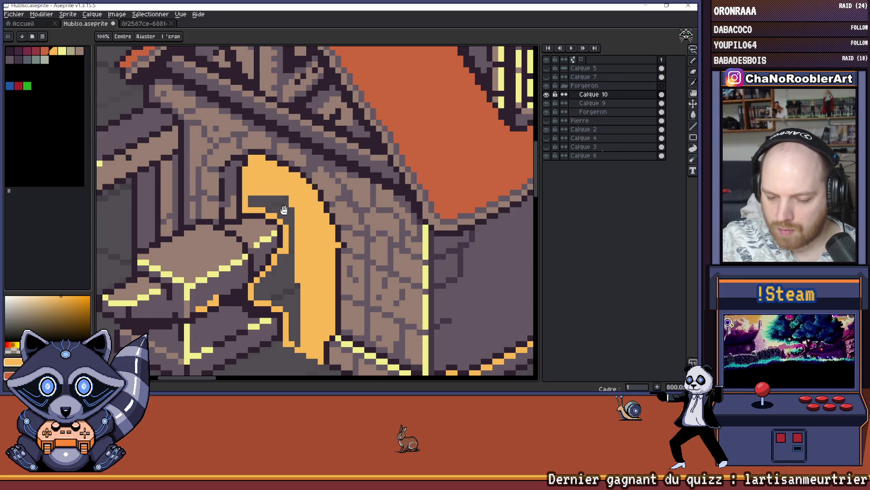
# Flood-fill the grey gap in the doorway with orange.
pyautogui.press('g')
pyautogui.click(286, 216)
pyautogui.scroll(-4, 286, 216)
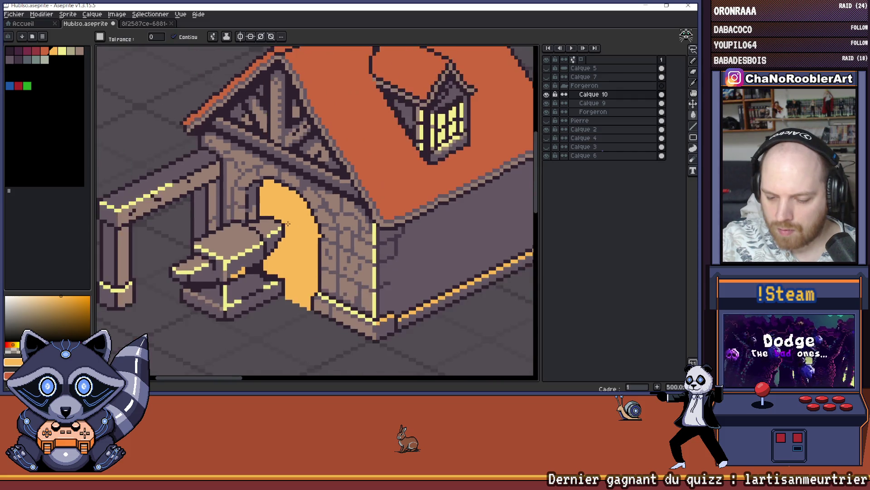
pyautogui.scroll(7, 279, 213)
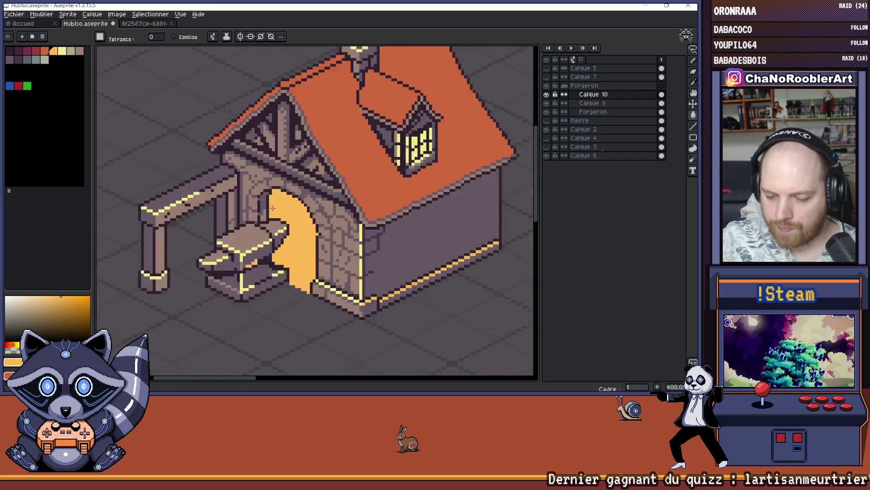
# Switch to the pencil and sample the brown-grey wall and doorway orange colours.
pyautogui.keyDown('alt'); pyautogui.click(272, 239); pyautogui.keyUp('alt')
pyautogui.scroll(1, 272, 240)
pyautogui.scroll(-2, 272, 240)
pyautogui.press('b')
pyautogui.scroll(-2, 281, 231)
pyautogui.scroll(-4, 290, 227)
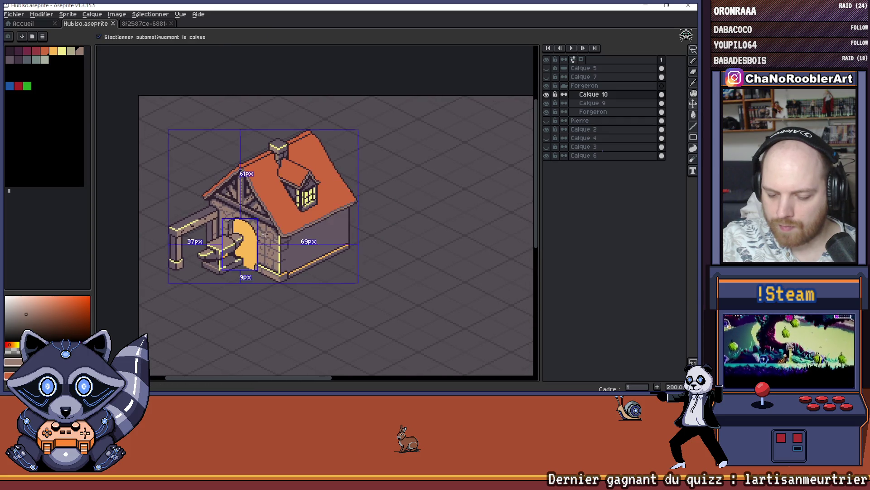
pyautogui.scroll(4, 267, 263)
pyautogui.scroll(1, 268, 276)
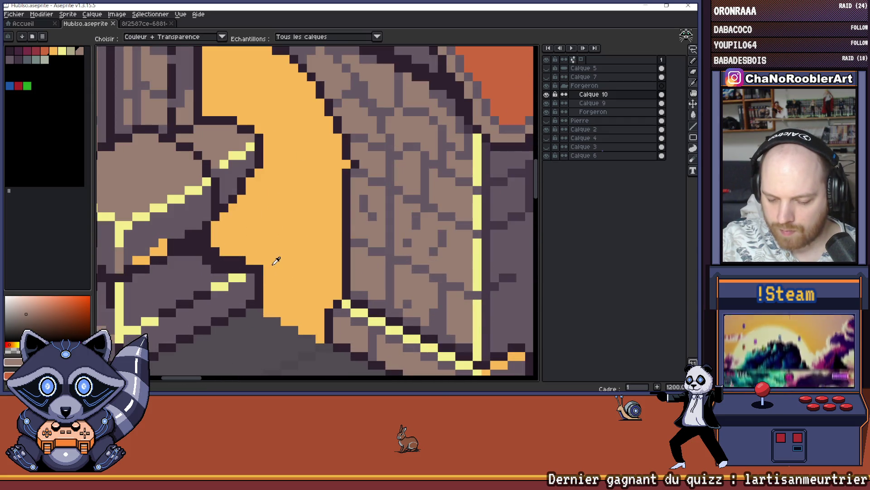
pyautogui.keyDown('alt'); pyautogui.click(256, 268); pyautogui.keyUp('alt')
pyautogui.scroll(-6, 260, 305)
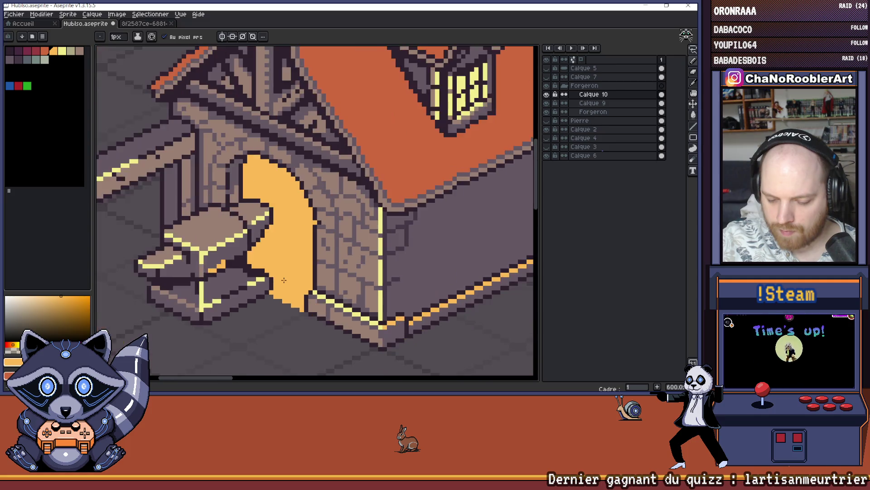
# Sample the dark purple outline and orange glow colours from the canvas.
pyautogui.press('v')
pyautogui.press('b')
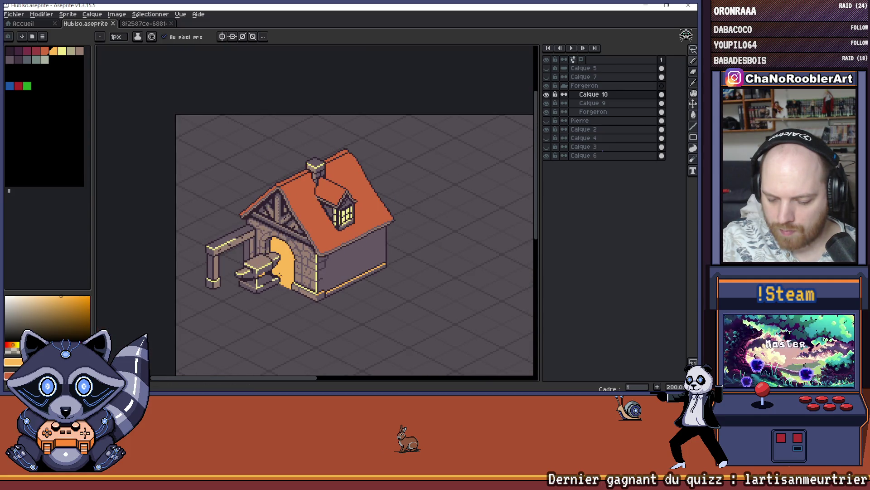
pyautogui.scroll(-1, 281, 273)
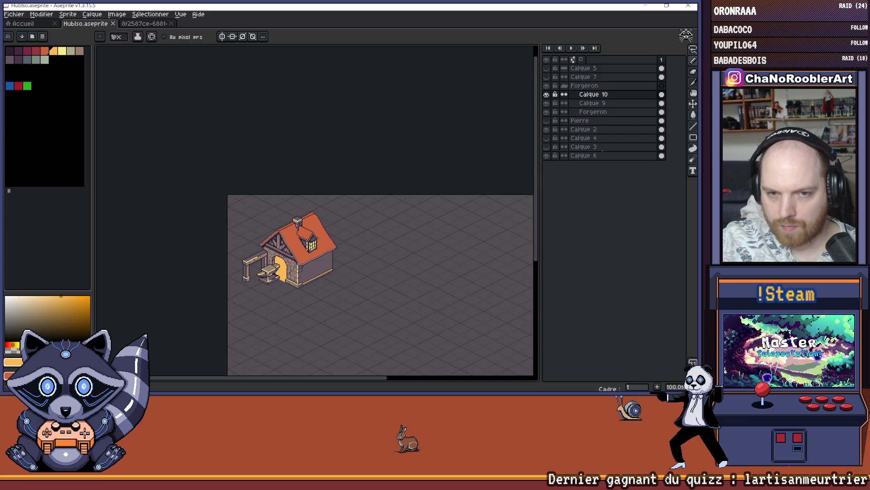
pyautogui.scroll(9, 270, 282)
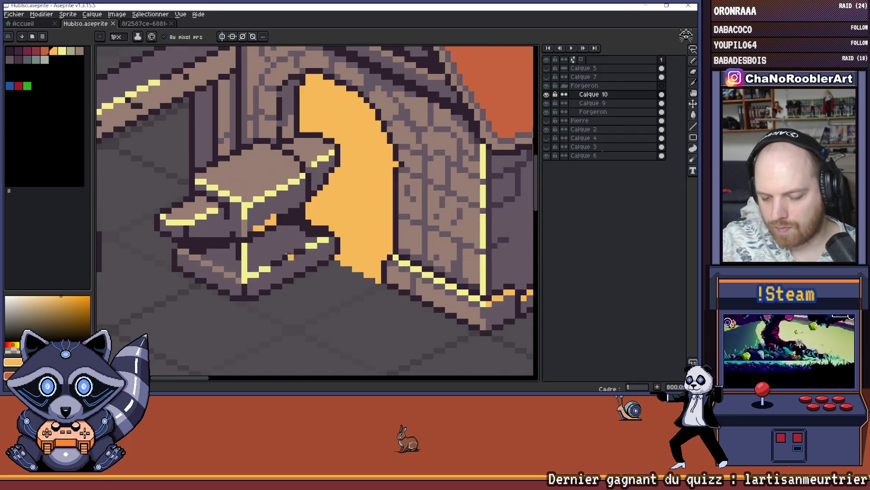
pyautogui.keyDown('alt'); pyautogui.click(290, 251); pyautogui.keyUp('alt')
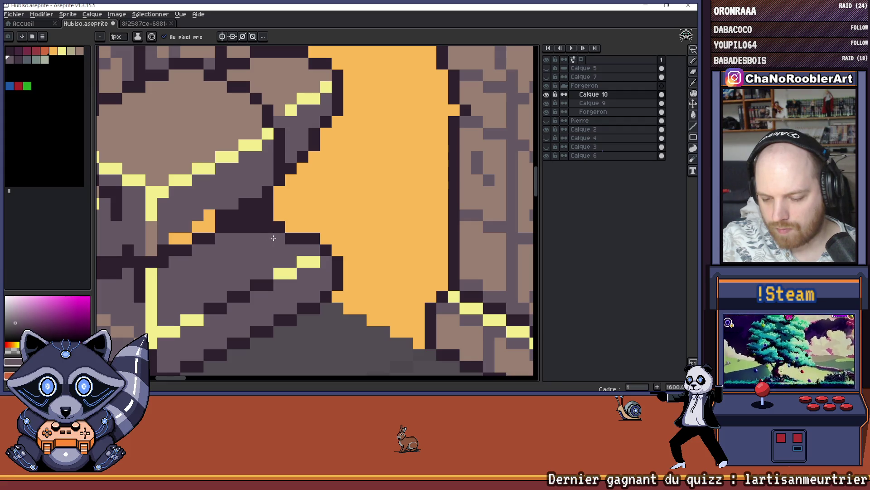
pyautogui.scroll(-8, 263, 230)
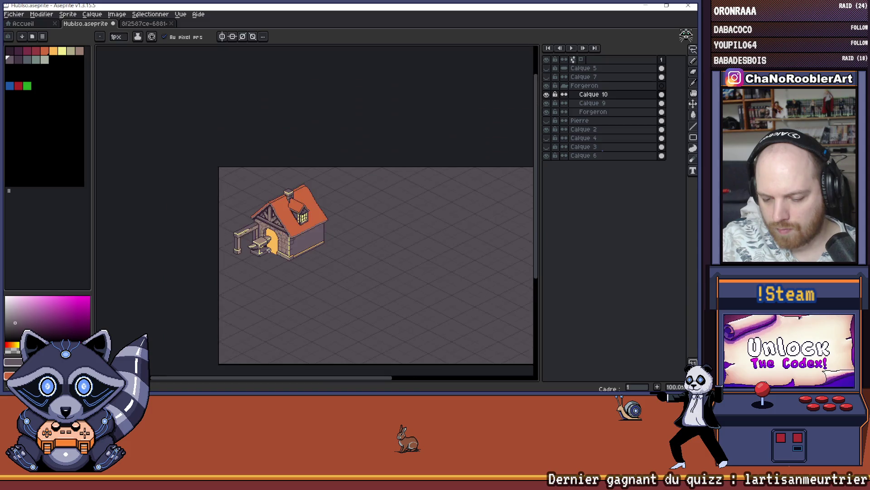
pyautogui.scroll(5, 259, 241)
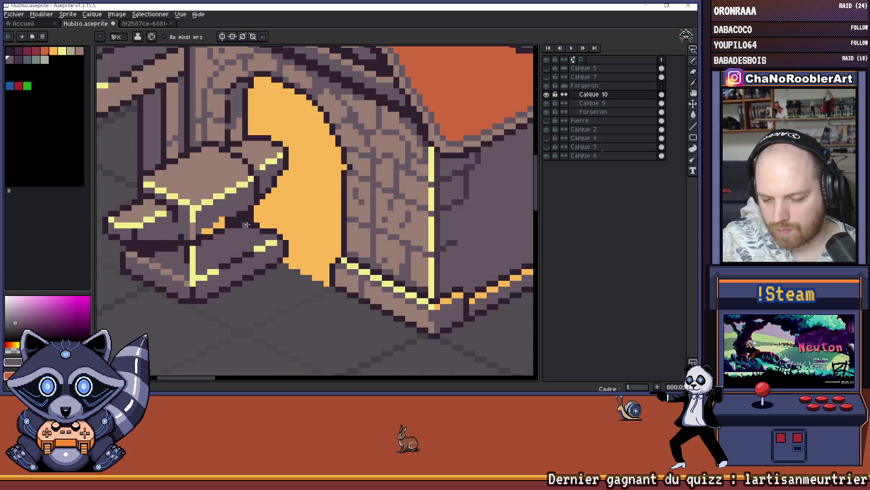
pyautogui.scroll(-4, 234, 225)
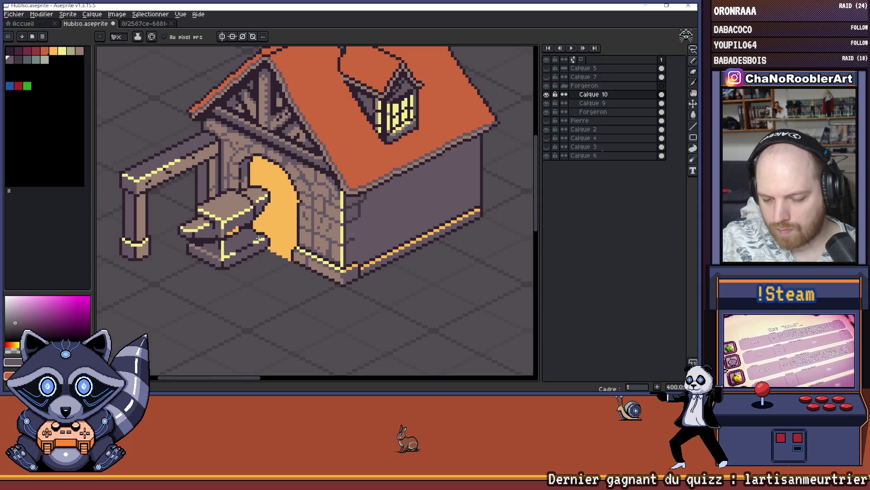
pyautogui.scroll(4, 231, 223)
pyautogui.keyDown('alt'); pyautogui.click(229, 223); pyautogui.keyUp('alt')
pyautogui.scroll(-2, 251, 213)
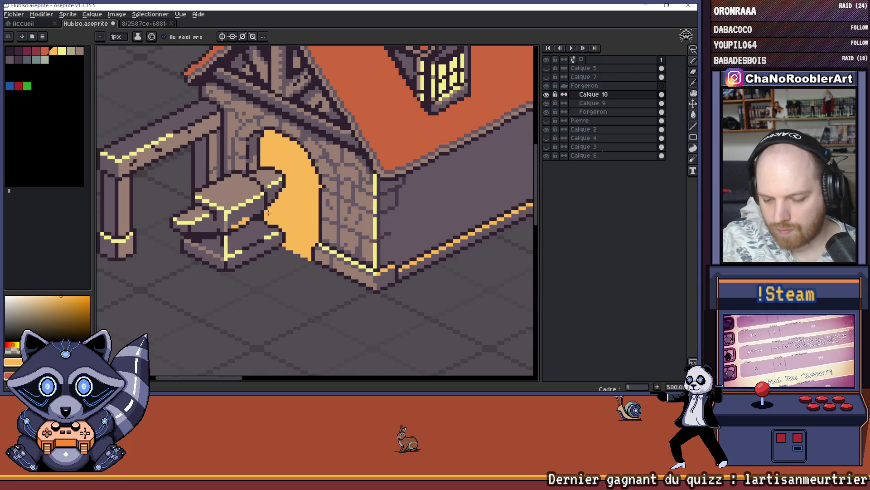
pyautogui.scroll(1, 254, 212)
pyautogui.scroll(-4, 254, 212)
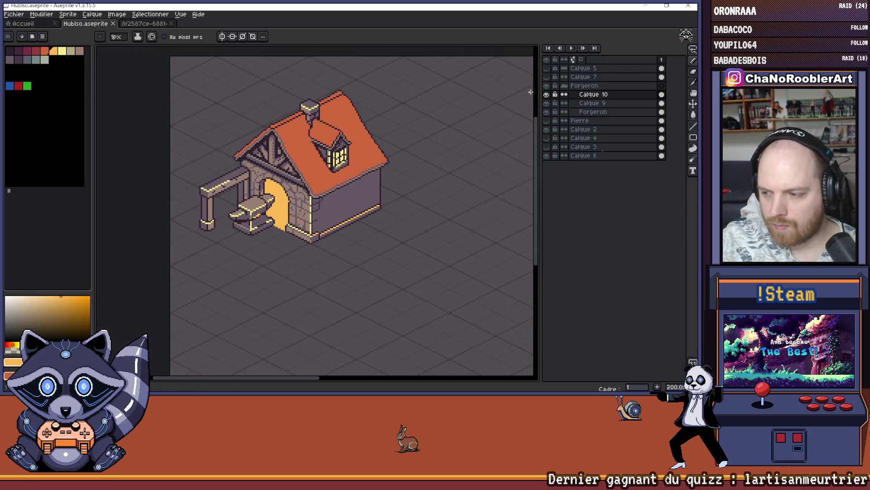
# Hide and reshow Calque 10's door glow to compare the doorway.
pyautogui.click(547, 94)
pyautogui.click(547, 95)
pyautogui.scroll(8, 259, 195)
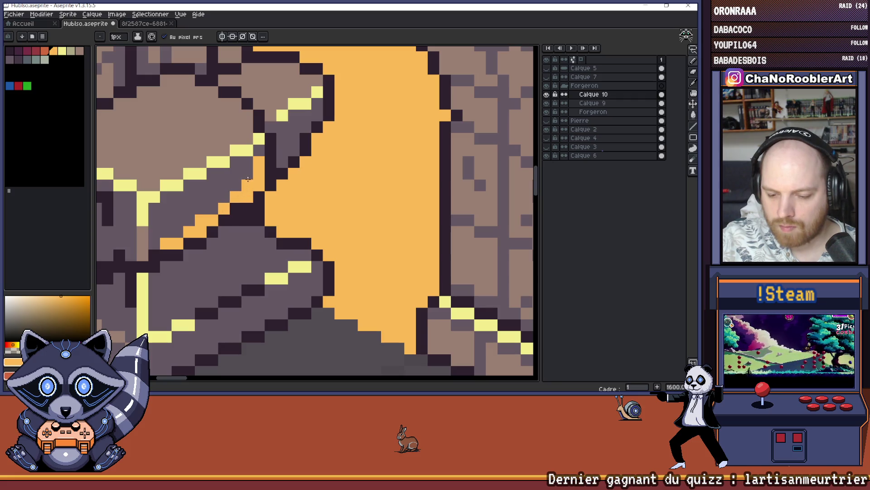
pyautogui.scroll(-8, 216, 210)
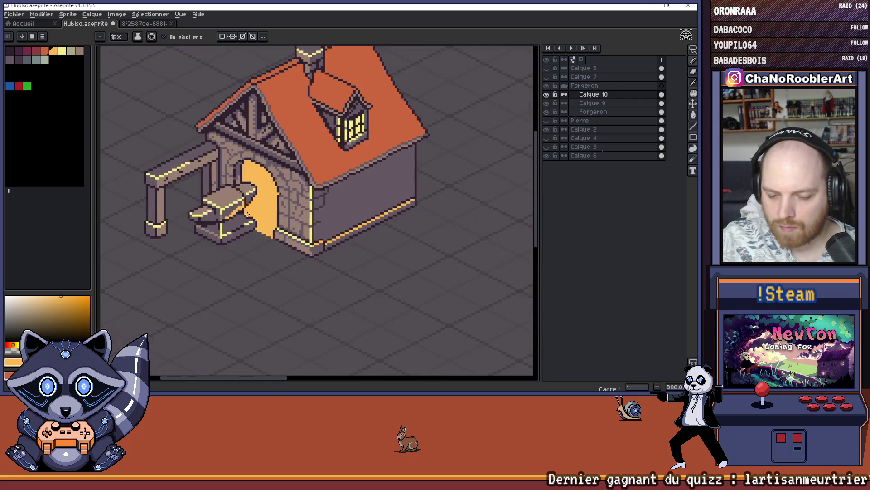
pyautogui.press('v')
pyautogui.press('b')
pyautogui.scroll(9, 258, 226)
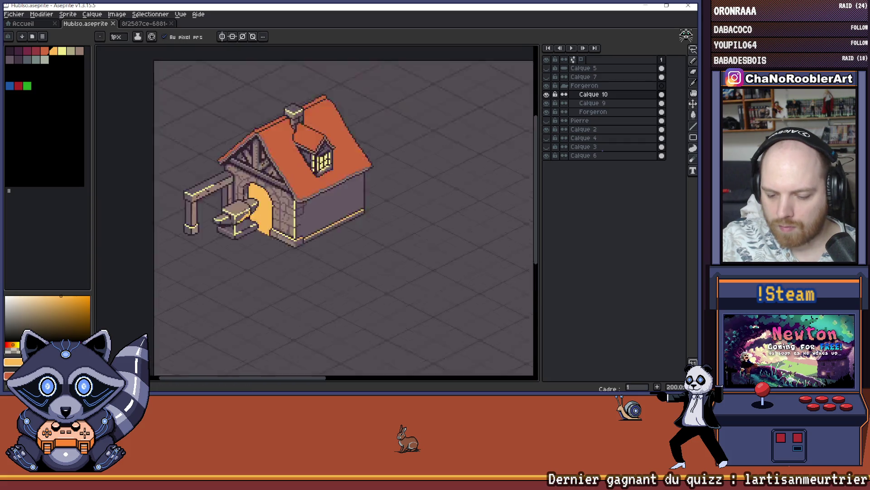
pyautogui.scroll(-3, 278, 251)
pyautogui.scroll(-4, 277, 247)
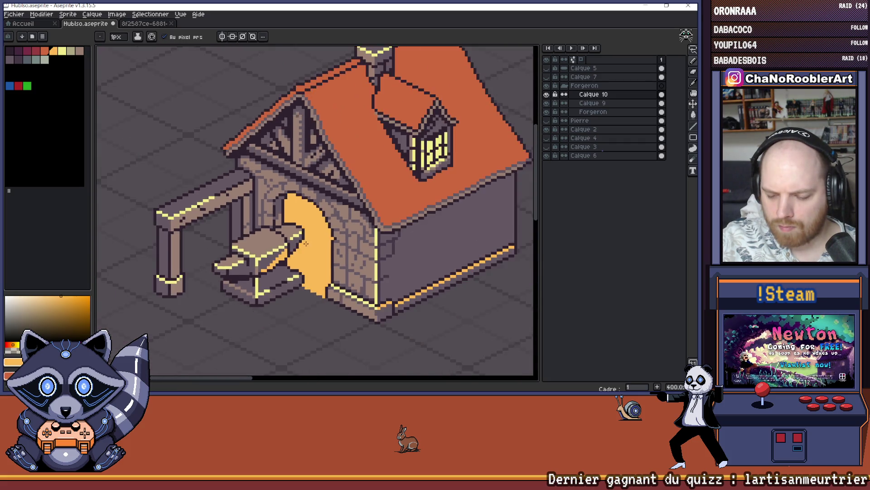
pyautogui.scroll(1, 269, 238)
# Save the blacksmith house file with Ctrl+S.
pyautogui.hotkey('ctrl', 's')
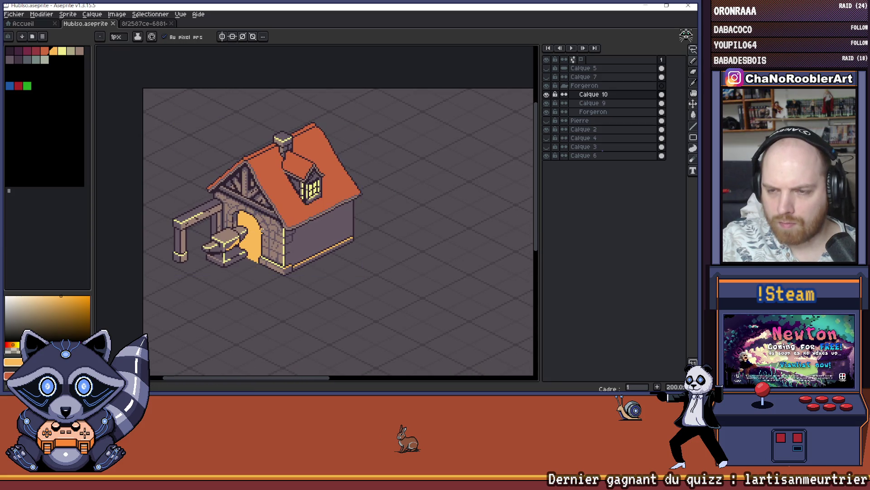
pyautogui.scroll(7, 243, 255)
pyautogui.moveTo(225, 251)
pyautogui.mouseDown()
pyautogui.moveTo(265, 245)
pyautogui.moveTo(267, 229)
pyautogui.mouseUp()
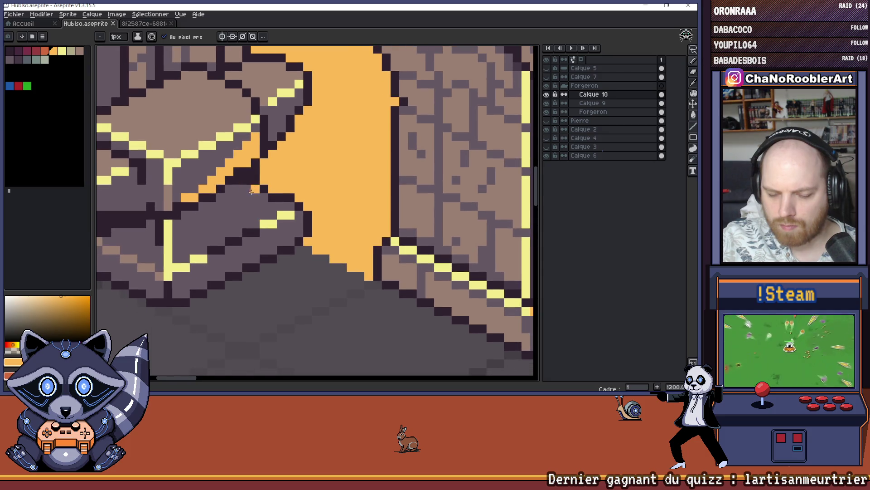
pyautogui.press('alt')
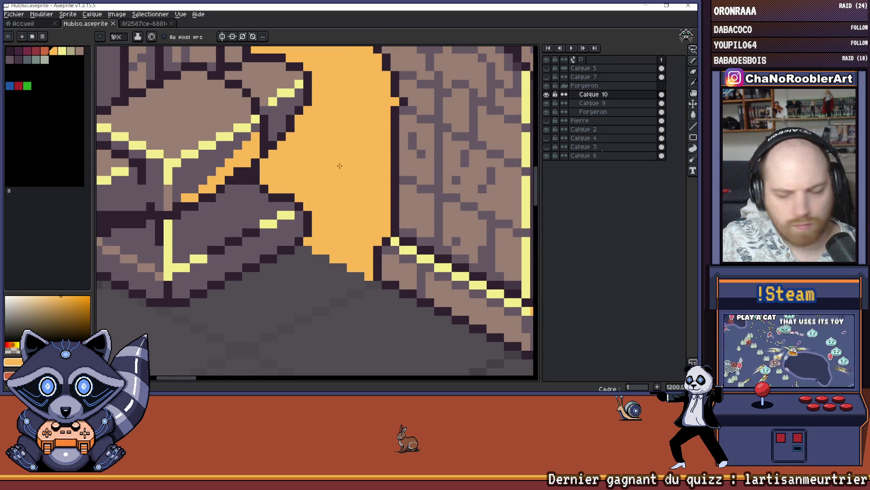
pyautogui.scroll(-4, 298, 202)
pyautogui.moveTo(299, 203); pyautogui.dragTo(233, 218)
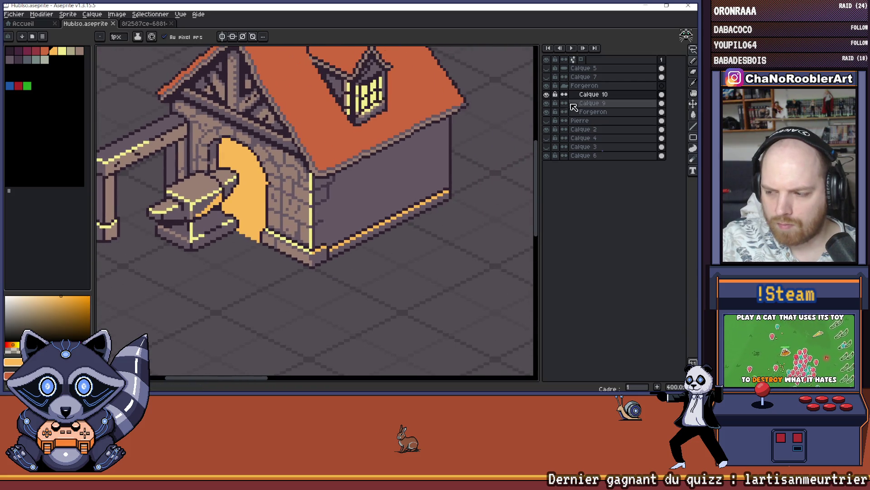
# Toggle the doorway glow off and on again, leave it visible, and zoom out.
pyautogui.click(547, 95)
pyautogui.click(547, 95)
pyautogui.click(547, 94)
pyautogui.click(547, 95)
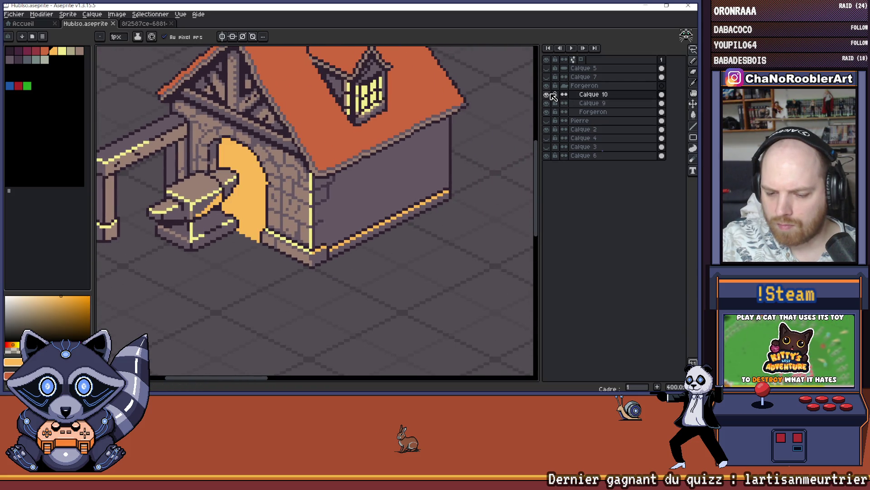
pyautogui.click(546, 94)
pyautogui.click(550, 94)
pyautogui.press('-')
pyautogui.press('-')
pyautogui.press('-')
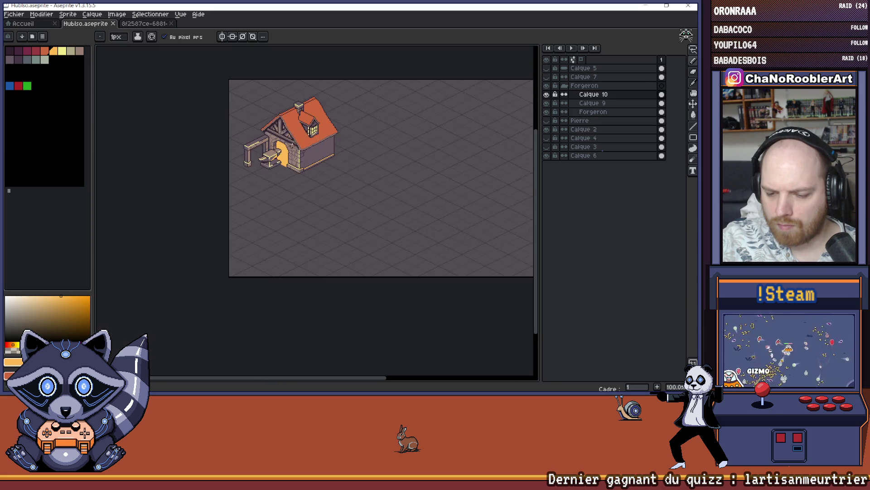
# Save the file again with the whole sprite in view.
pyautogui.moveTo(201, 207); pyautogui.dragTo(243, 214)
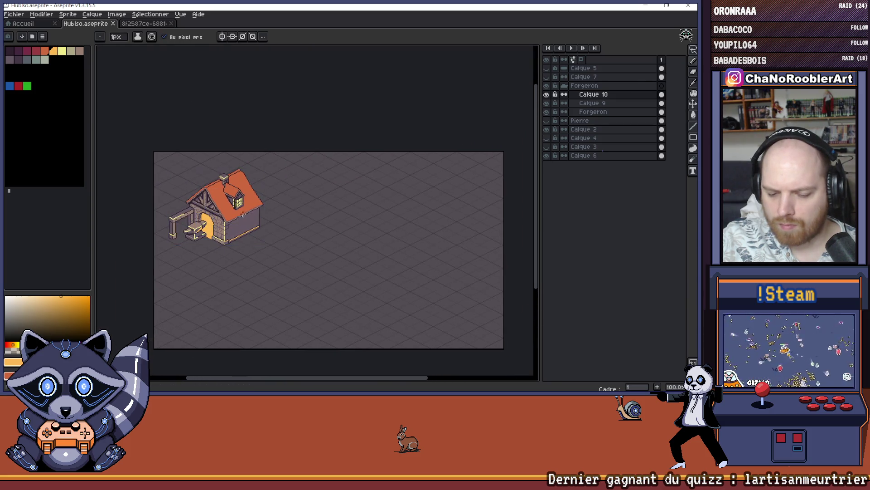
pyautogui.scroll(2, 212, 194)
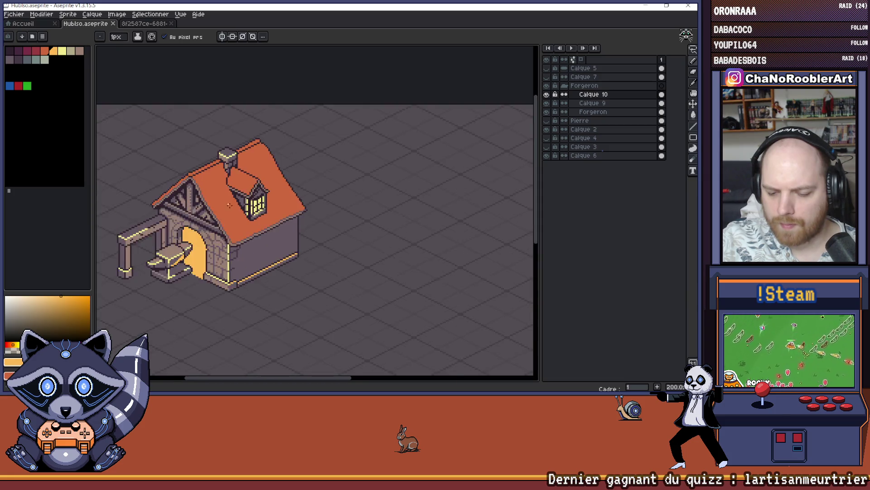
pyautogui.scroll(-1, 323, 230)
pyautogui.hotkey('ctrl', 's')
pyautogui.scroll(-1, 296, 241)
pyautogui.moveTo(296, 241); pyautogui.dragTo(254, 236)
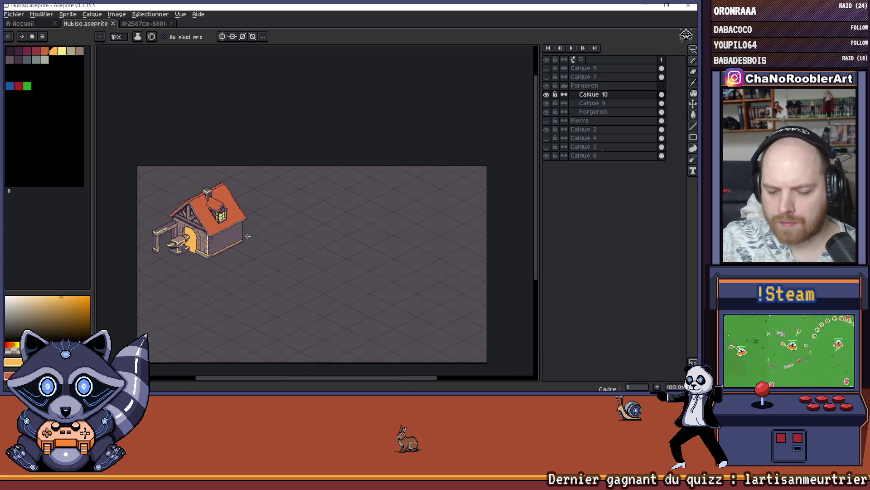
pyautogui.scroll(4, 183, 248)
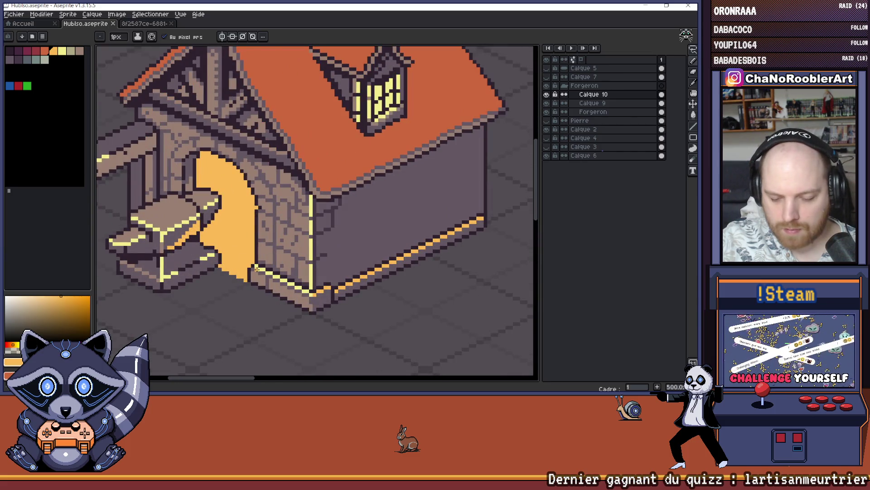
pyautogui.scroll(6, 256, 269)
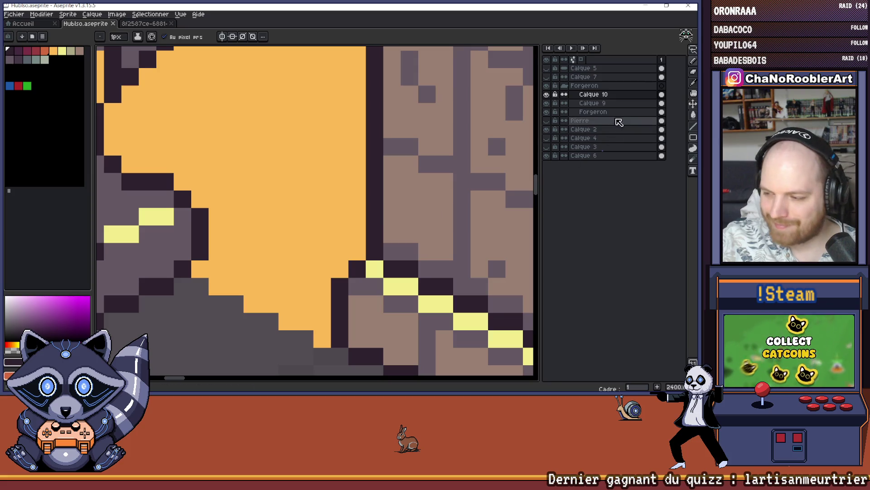
# Switch from Calque 9 back to Calque 10 and frame the doorway.
pyautogui.click(603, 104)
pyautogui.moveTo(213, 244); pyautogui.dragTo(274, 239)
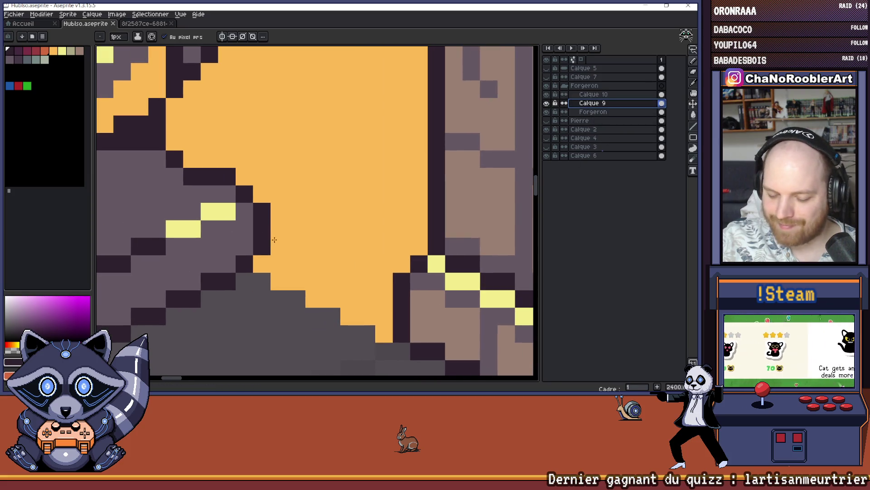
pyautogui.click(274, 239)
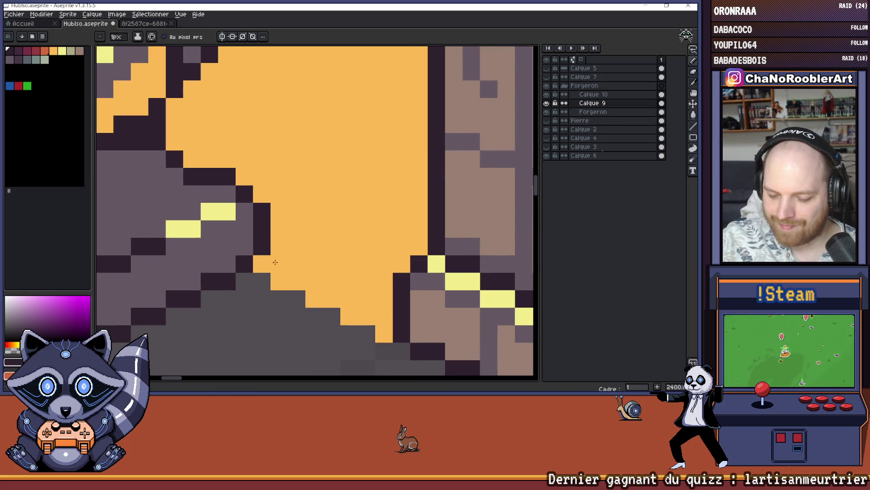
pyautogui.click(592, 97)
pyautogui.scroll(-9, 269, 265)
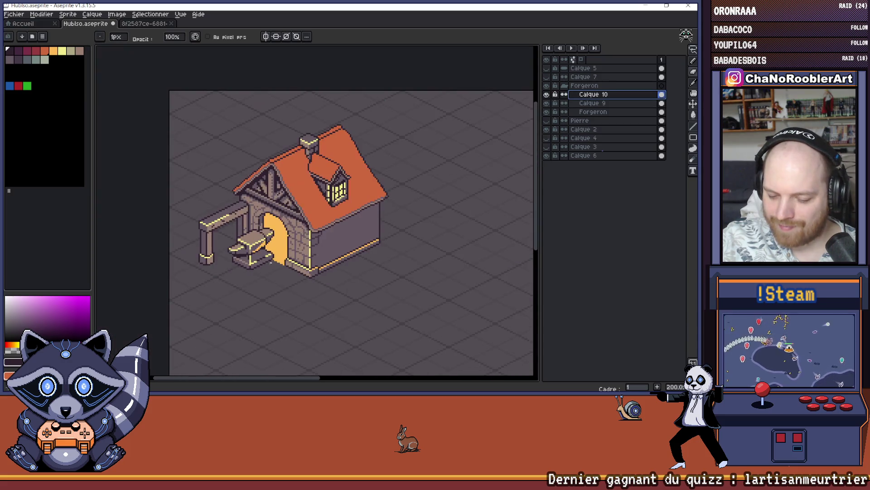
pyautogui.scroll(5, 270, 261)
pyautogui.scroll(-4, 298, 240)
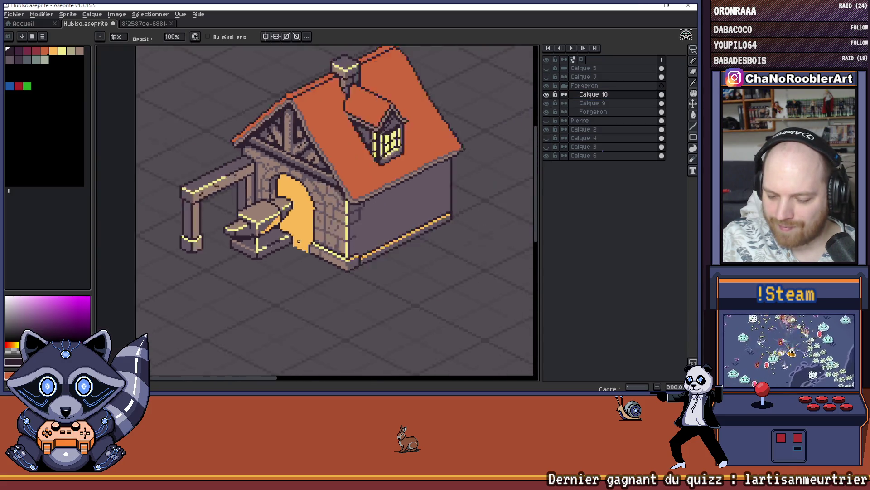
pyautogui.scroll(-2, 299, 241)
pyautogui.moveTo(315, 259)
pyautogui.mouseDown()
pyautogui.moveTo(262, 274)
pyautogui.moveTo(226, 272)
pyautogui.mouseUp()
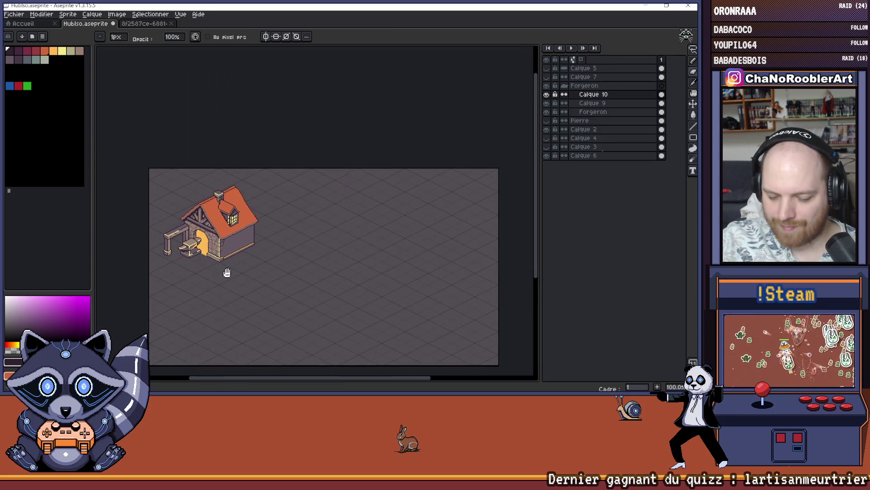
pyautogui.scroll(6, 188, 250)
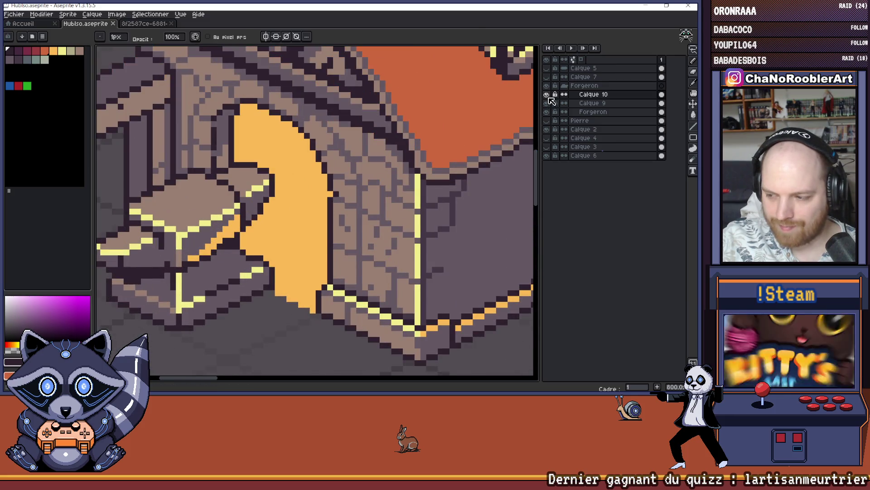
# Compare the door glow on and off, then pencil the orange strip by the doorway dark.
pyautogui.click(547, 95)
pyautogui.click(547, 95)
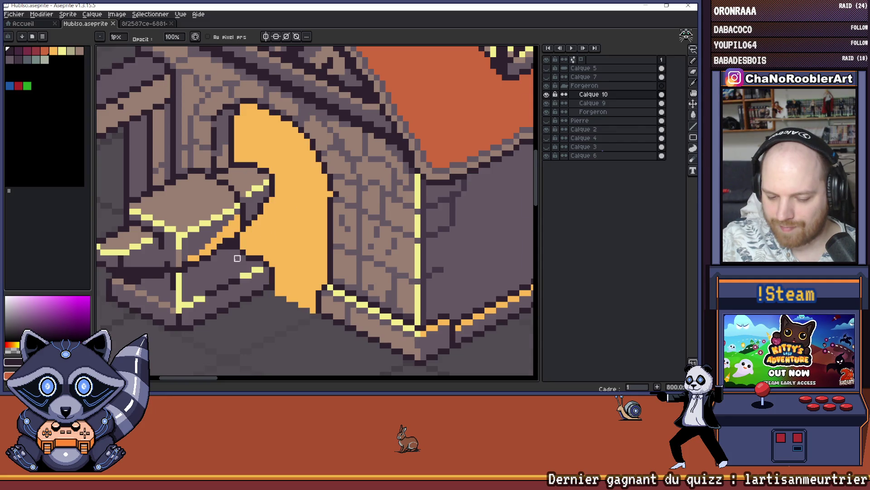
pyautogui.scroll(2, 272, 254)
pyautogui.moveTo(275, 190)
pyautogui.mouseDown()
pyautogui.moveTo(270, 214)
pyautogui.moveTo(204, 249)
pyautogui.moveTo(211, 259)
pyautogui.mouseUp()
pyautogui.scroll(-5, 273, 245)
pyautogui.scroll(-3, 273, 245)
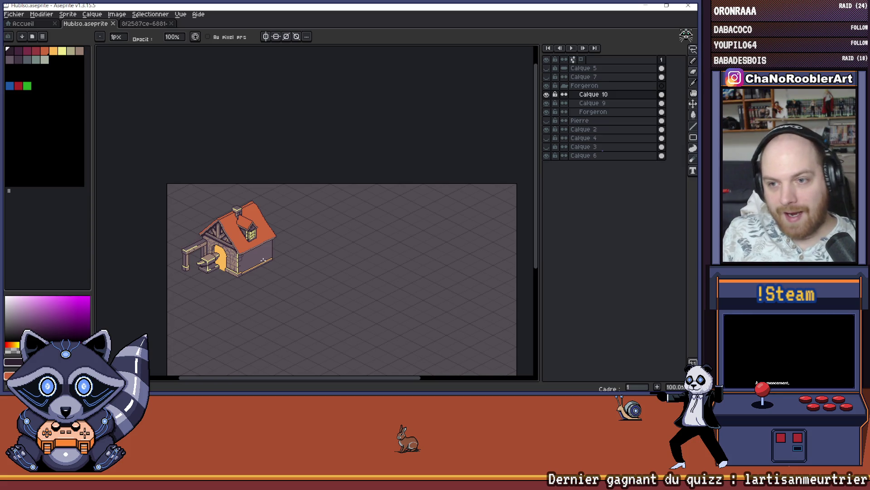
pyautogui.scroll(8, 204, 267)
pyautogui.moveTo(280, 249)
pyautogui.mouseDown()
pyautogui.moveTo(268, 258)
pyautogui.moveTo(302, 271)
pyautogui.moveTo(297, 264)
pyautogui.mouseUp()
pyautogui.press('i')
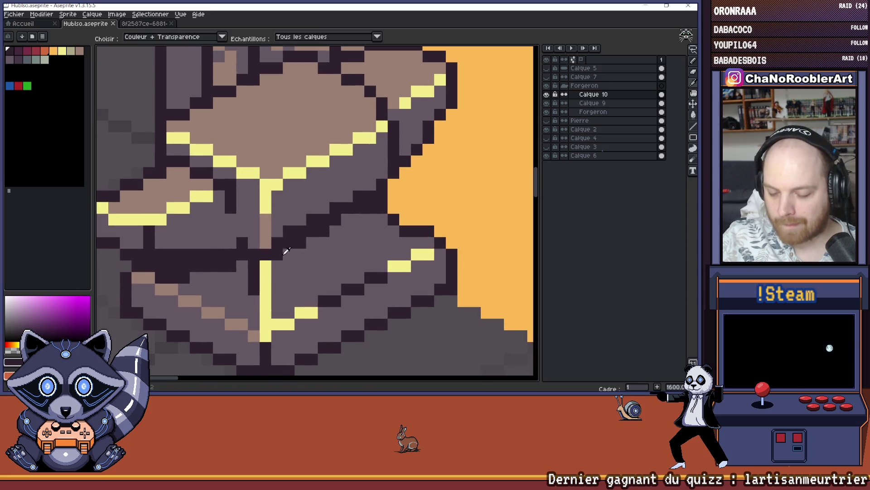
pyautogui.press('b')
pyautogui.click(547, 104)
pyautogui.click(548, 103)
pyautogui.click(589, 103)
pyautogui.press('e')
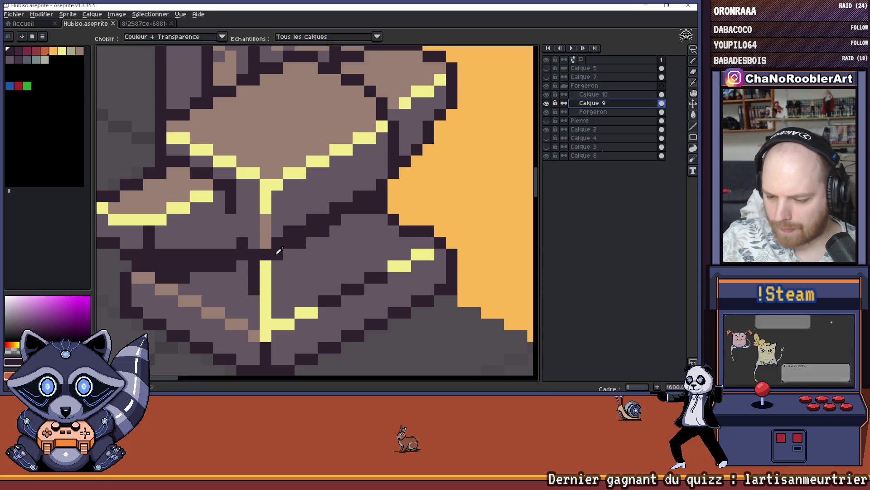
pyautogui.scroll(-5, 262, 264)
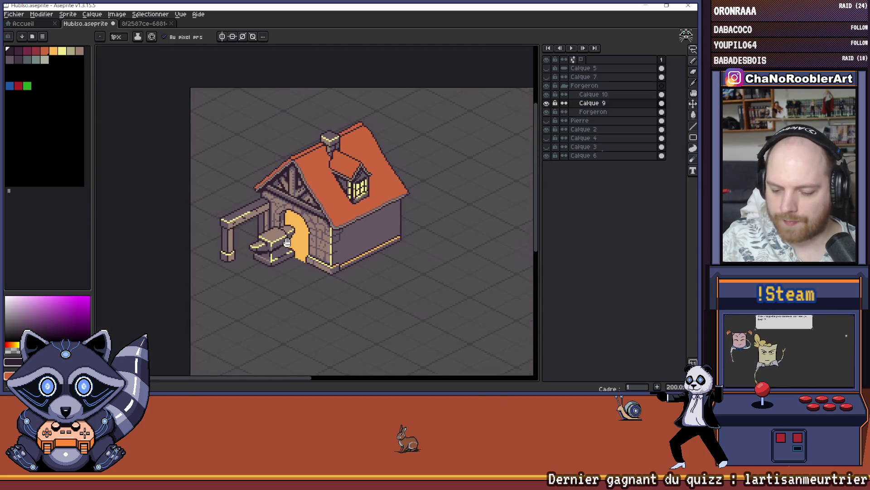
pyautogui.press('v')
pyautogui.press('b')
pyautogui.scroll(3, 308, 284)
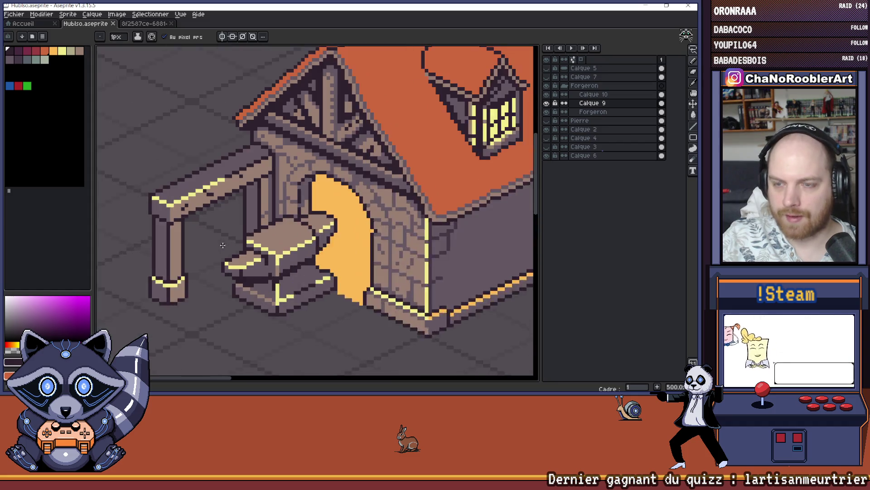
pyautogui.scroll(1, 308, 284)
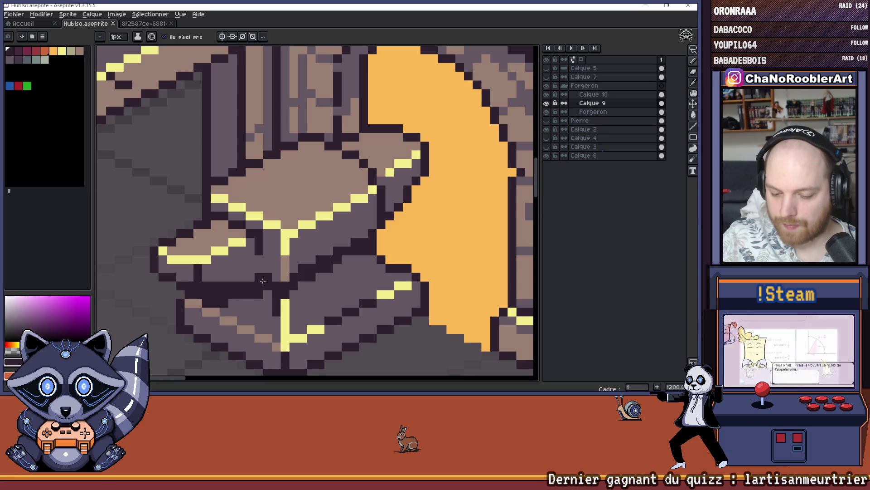
pyautogui.scroll(-4, 275, 266)
pyautogui.scroll(-4, 274, 266)
pyautogui.moveTo(345, 258); pyautogui.dragTo(282, 268)
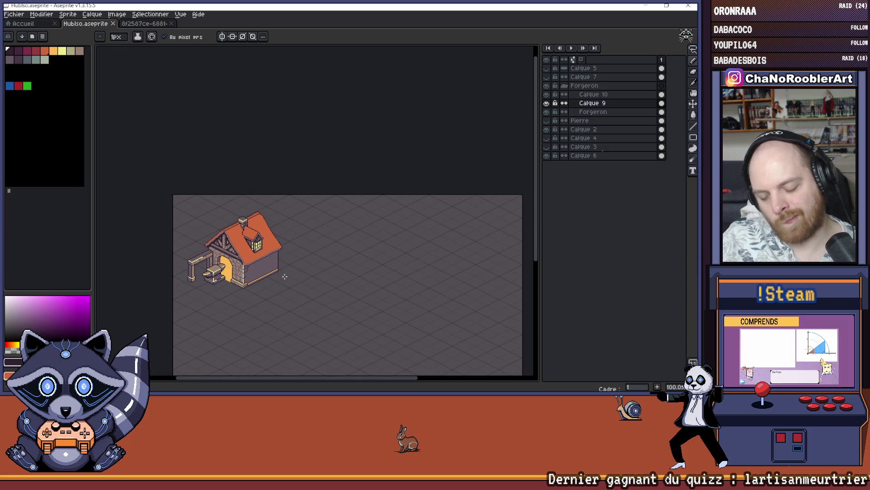
pyautogui.scroll(3, 284, 276)
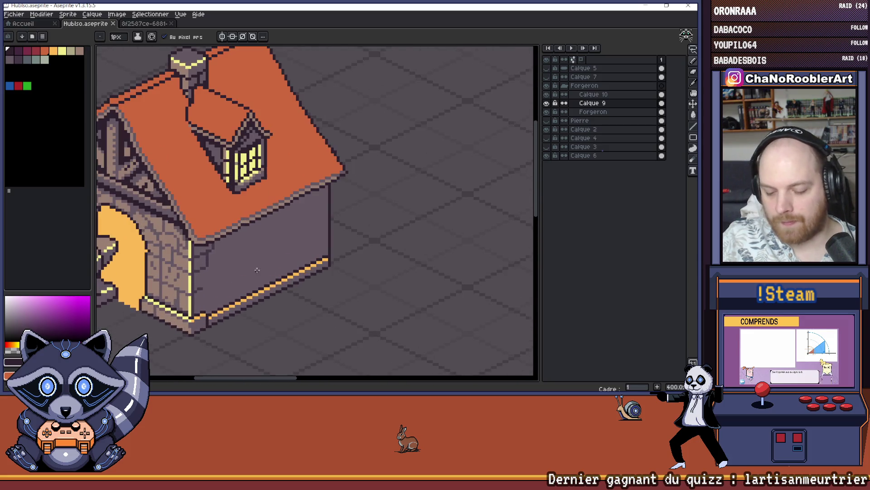
pyautogui.scroll(-1, 296, 243)
pyautogui.scroll(2, 272, 242)
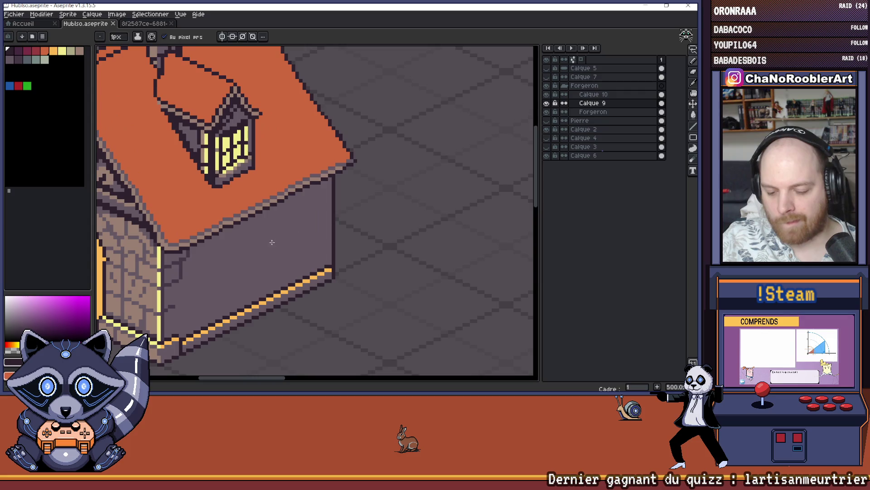
pyautogui.click(547, 103)
pyautogui.click(547, 104)
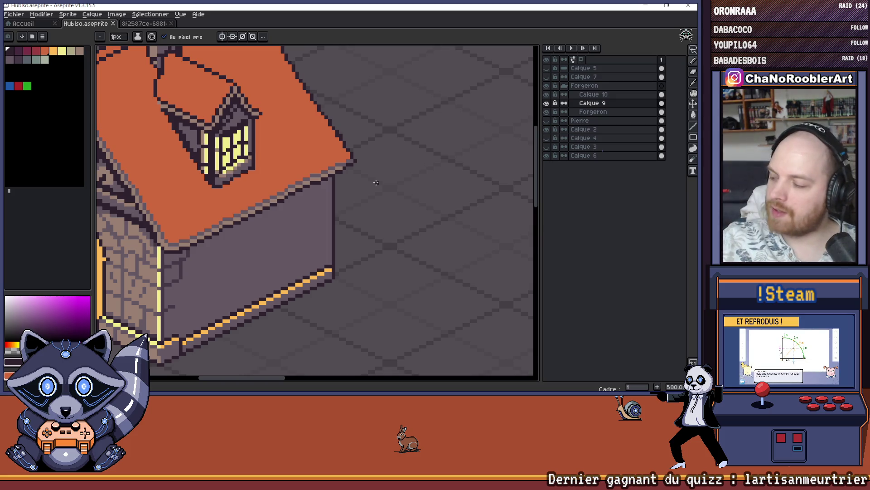
pyautogui.scroll(-5, 199, 91)
pyautogui.scroll(3, 315, 190)
pyautogui.scroll(8, 315, 190)
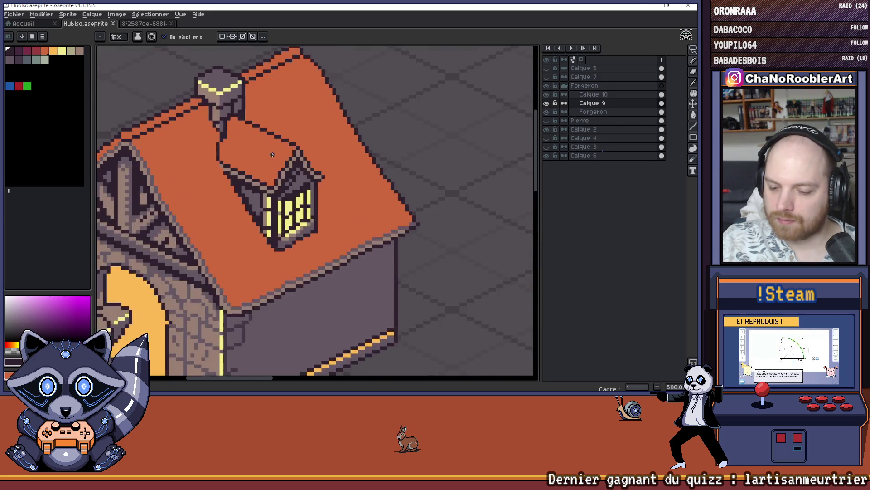
pyautogui.scroll(-2, 262, 212)
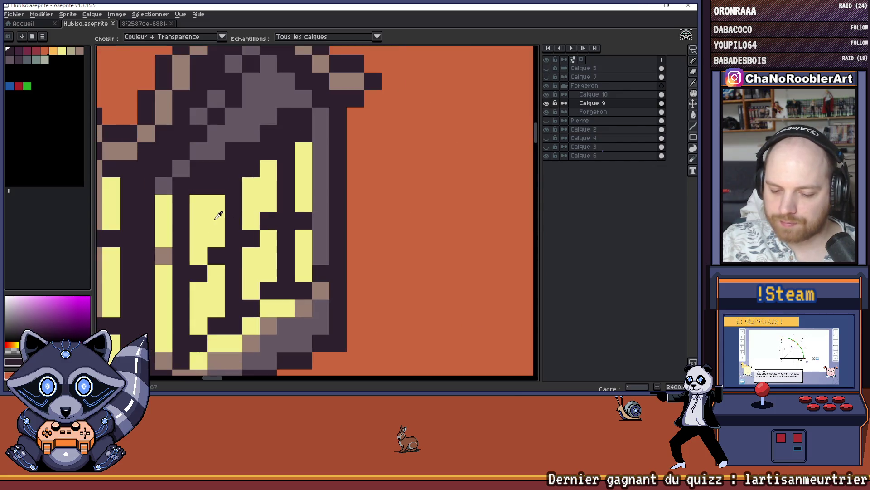
# Pick the roof orange, then undo an accidental canvas-wide fill and a pencil stroke.
pyautogui.keyDown('alt'); pyautogui.click(219, 206); pyautogui.keyUp('alt')
pyautogui.scroll(-4, 217, 188)
pyautogui.scroll(1, 217, 188)
pyautogui.scroll(1, 217, 188)
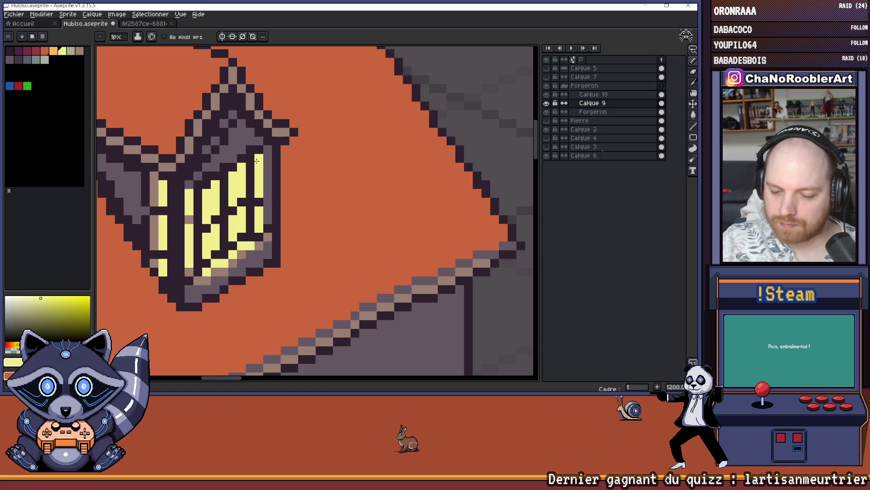
pyautogui.scroll(-5, 256, 161)
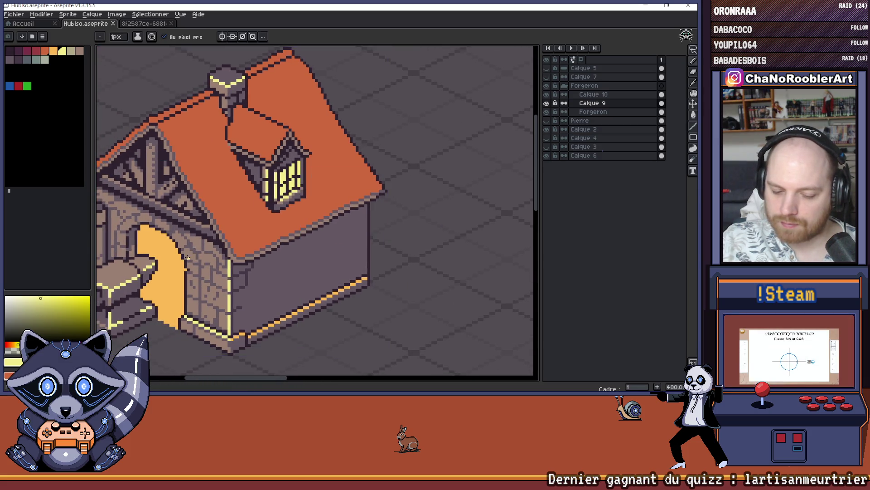
pyautogui.keyDown('alt'); pyautogui.click(317, 150); pyautogui.keyUp('alt')
pyautogui.press('g')
pyautogui.scroll(1, 288, 167)
pyautogui.click(279, 174)
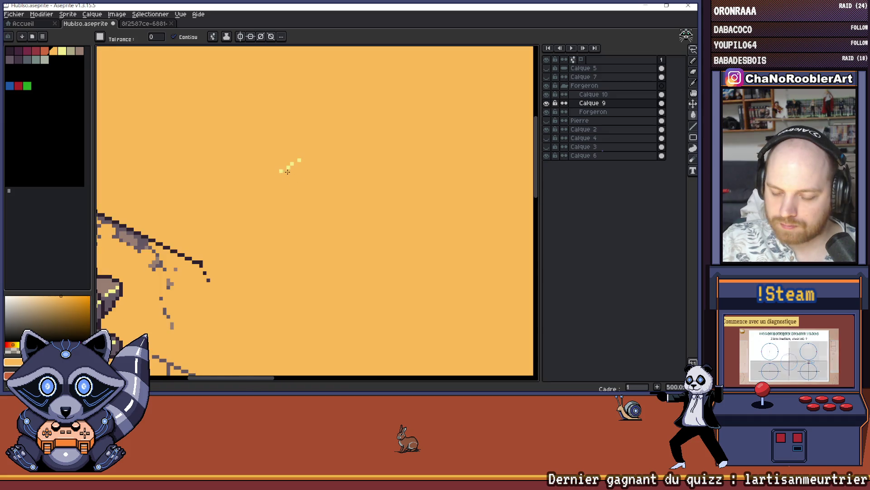
pyautogui.hotkey('ctrl', 'z')
pyautogui.scroll(2, 334, 156)
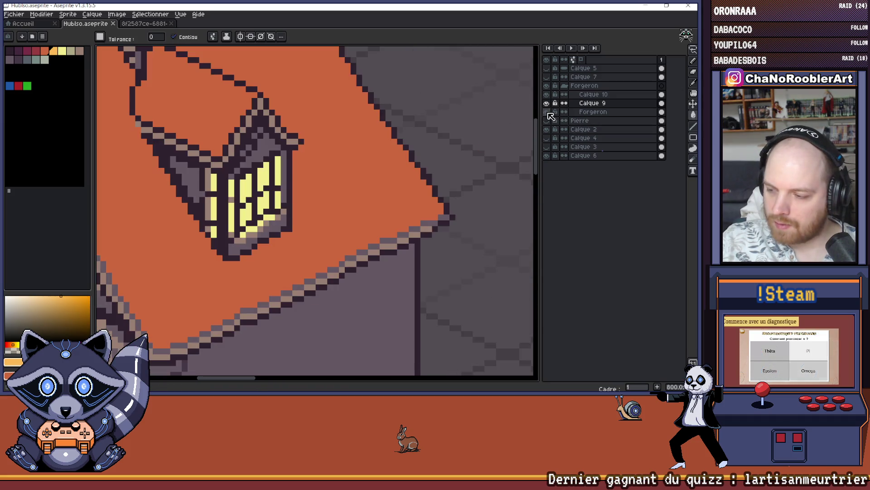
pyautogui.hotkey('ctrl', 'z')
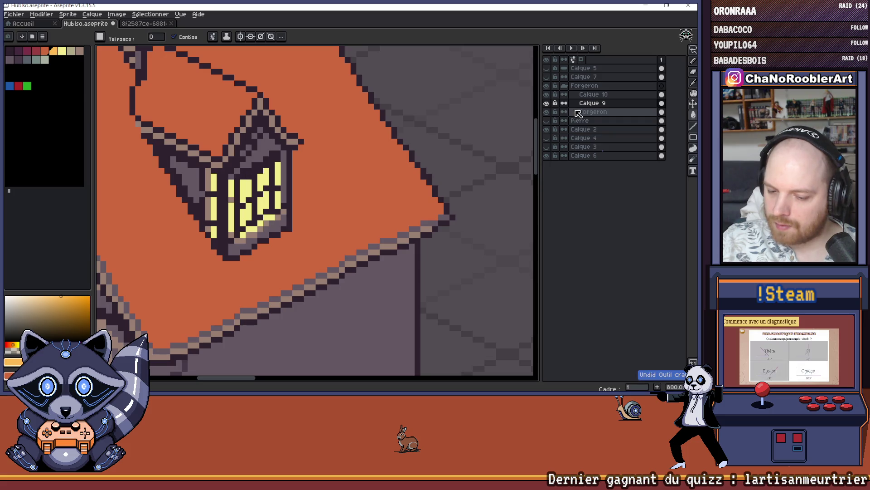
# On the Forgeron layer, bucket-fill three lantern panes with orange.
pyautogui.click(575, 112)
pyautogui.scroll(-3, 334, 175)
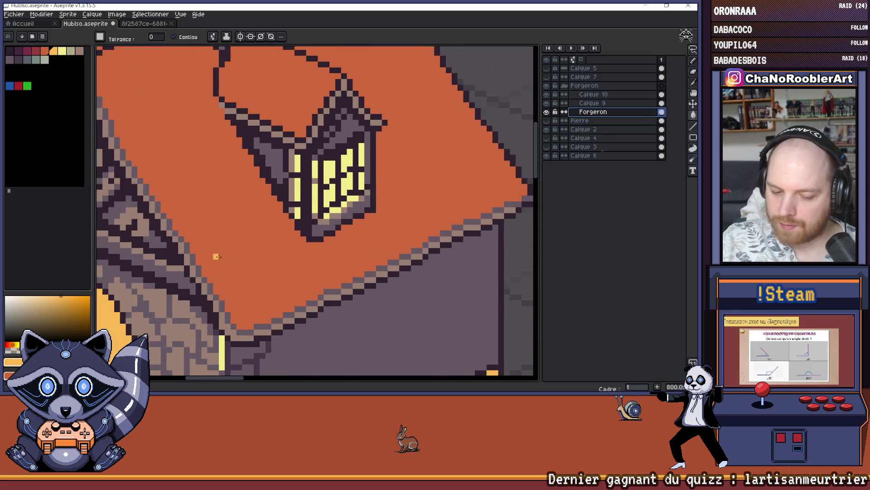
pyautogui.scroll(5, 307, 193)
pyautogui.click(263, 192)
pyautogui.click(285, 182)
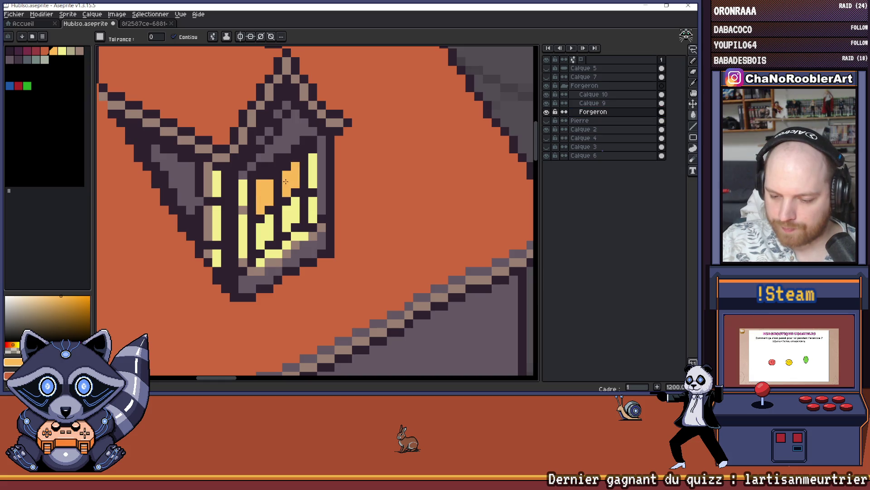
pyautogui.click(274, 222)
pyautogui.scroll(-6, 274, 222)
# Save the drawing with Ctrl+S.
pyautogui.hotkey('ctrl', 's')
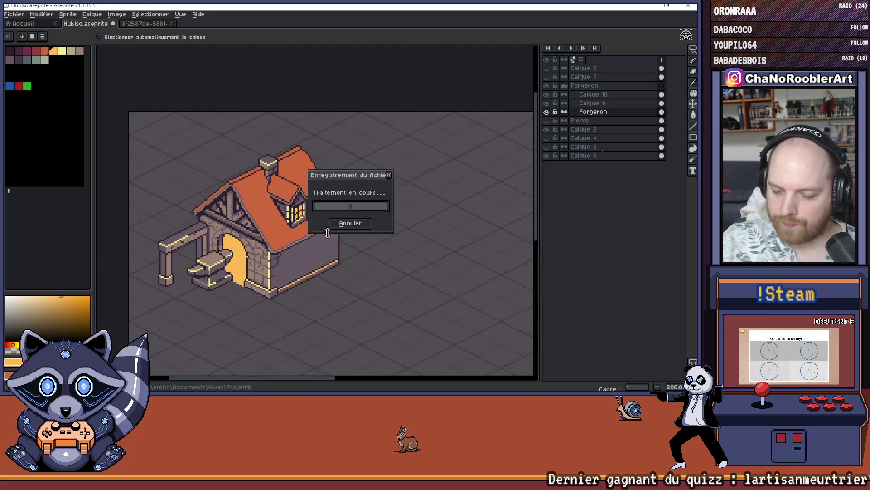
pyautogui.moveTo(324, 264); pyautogui.dragTo(321, 266)
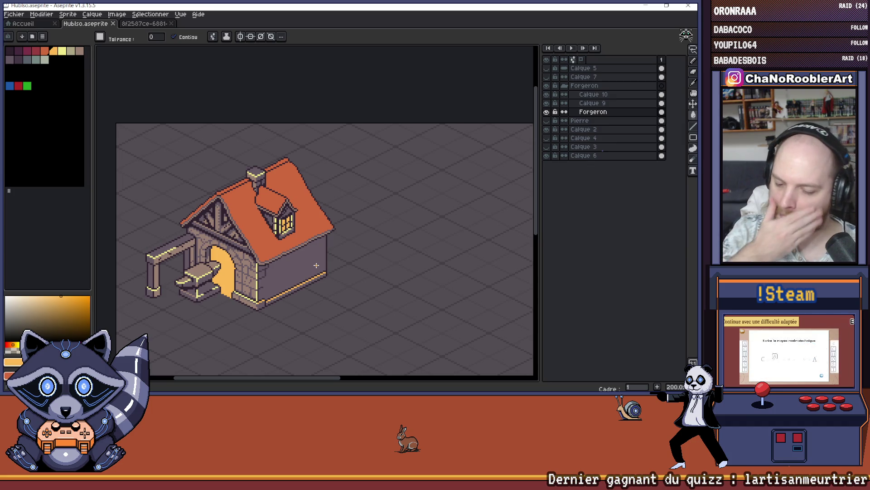
pyautogui.scroll(7, 259, 209)
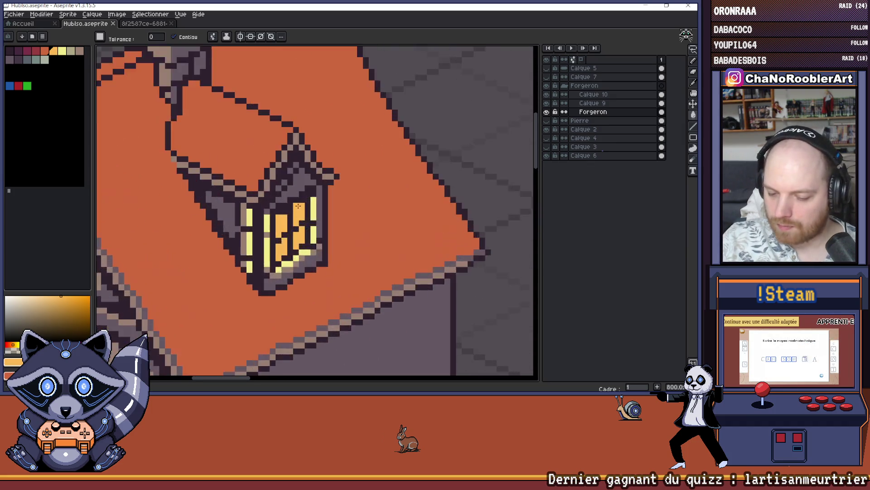
pyautogui.press('b')
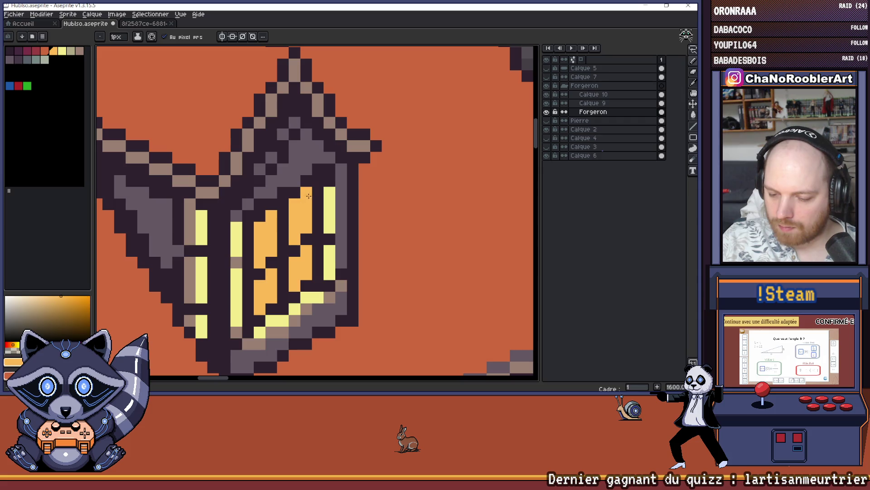
pyautogui.scroll(-8, 309, 196)
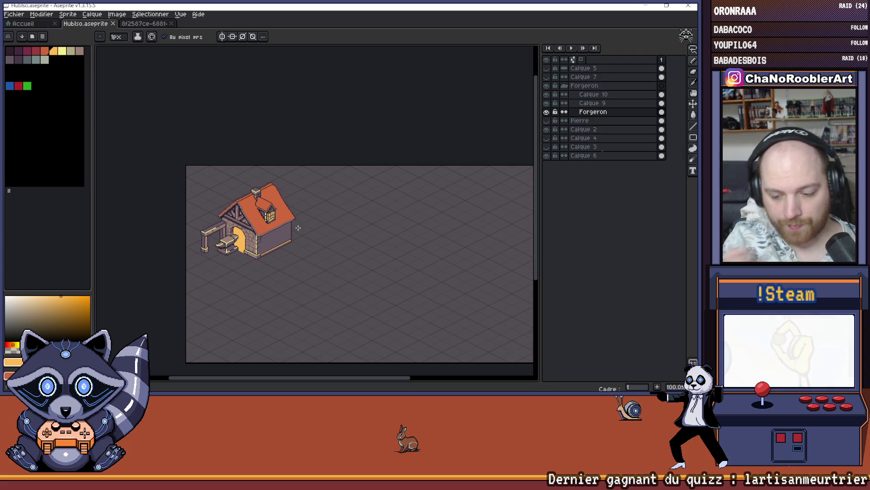
# Zoom onto the right side wall, sample a dark colour and place the first dark pixel.
pyautogui.scroll(6, 278, 244)
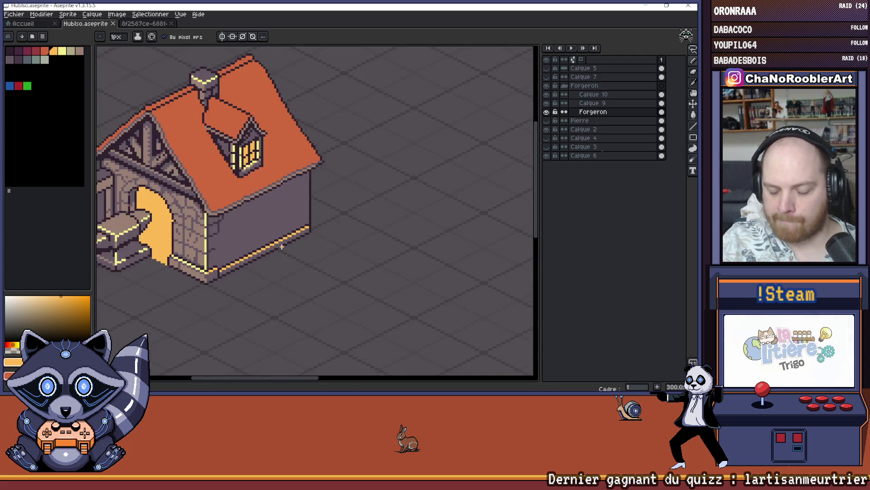
pyautogui.moveTo(296, 226); pyautogui.dragTo(305, 237)
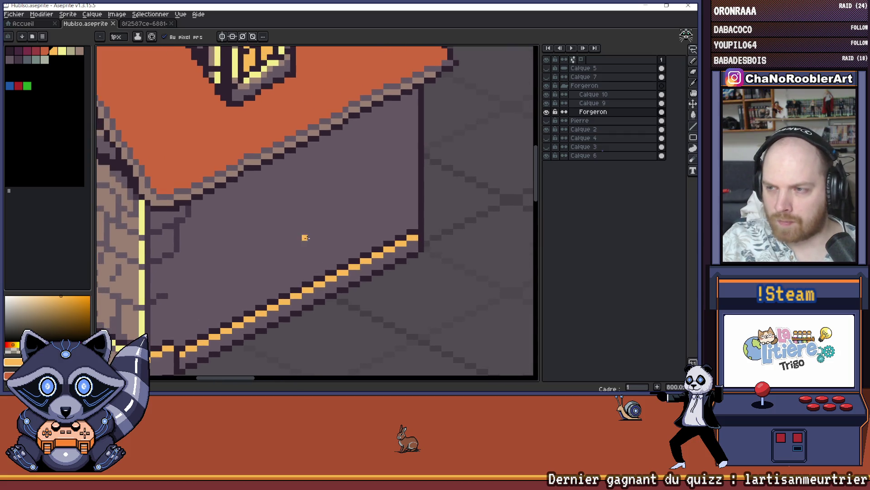
pyautogui.scroll(-2, 287, 272)
pyautogui.scroll(1, 295, 256)
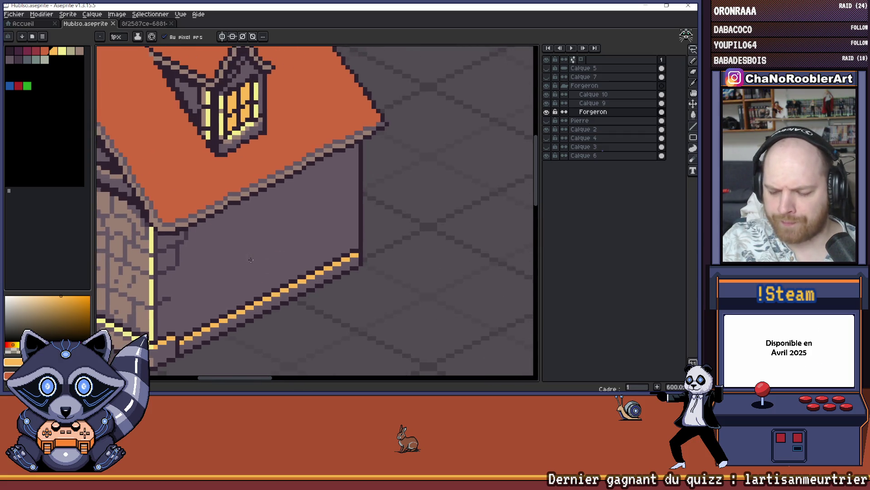
pyautogui.moveTo(276, 239); pyautogui.dragTo(254, 249)
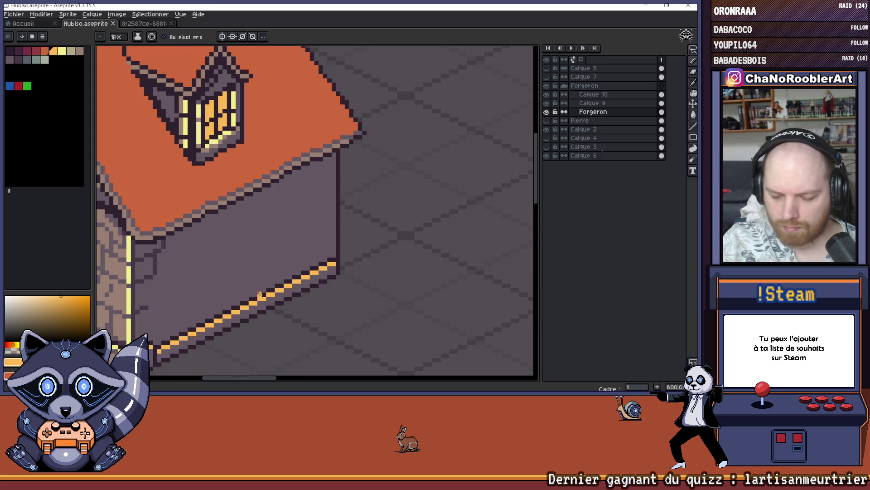
pyautogui.keyDown('alt'); pyautogui.click(252, 298); pyautogui.keyUp('alt')
pyautogui.scroll(3, 222, 266)
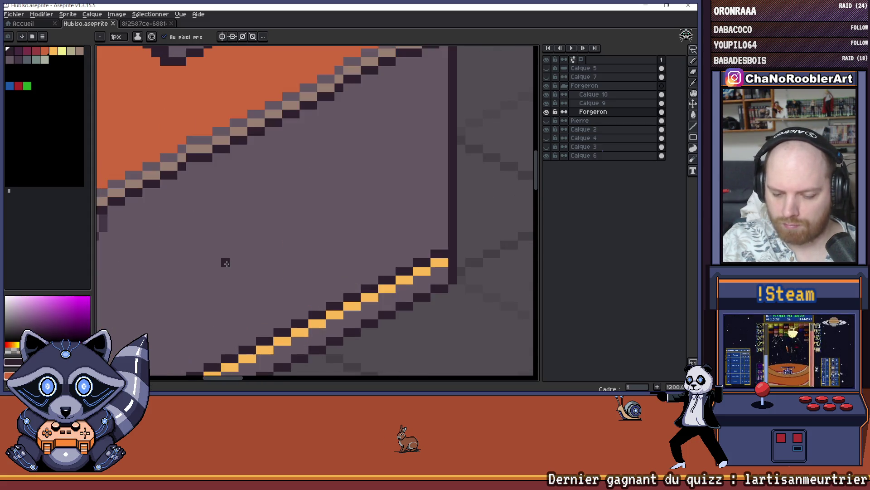
pyautogui.scroll(-4, 226, 263)
pyautogui.scroll(1, 243, 239)
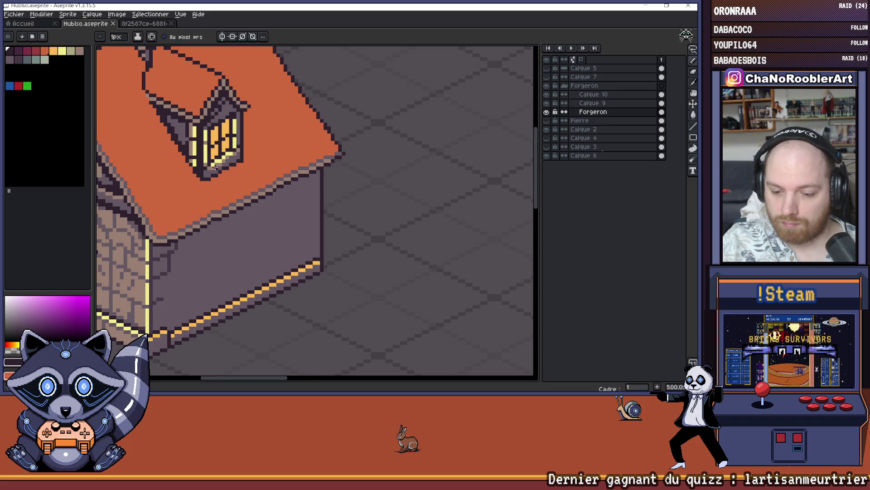
pyautogui.scroll(1, 213, 158)
pyautogui.scroll(3, 241, 284)
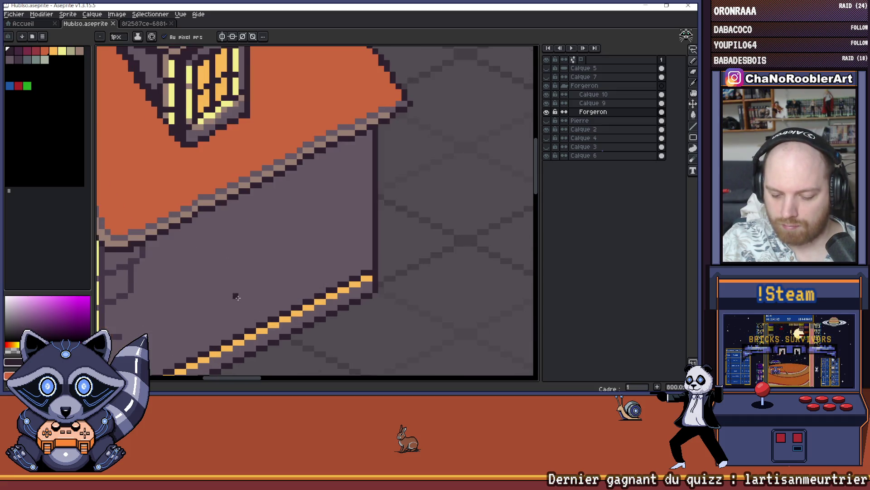
pyautogui.click(241, 267)
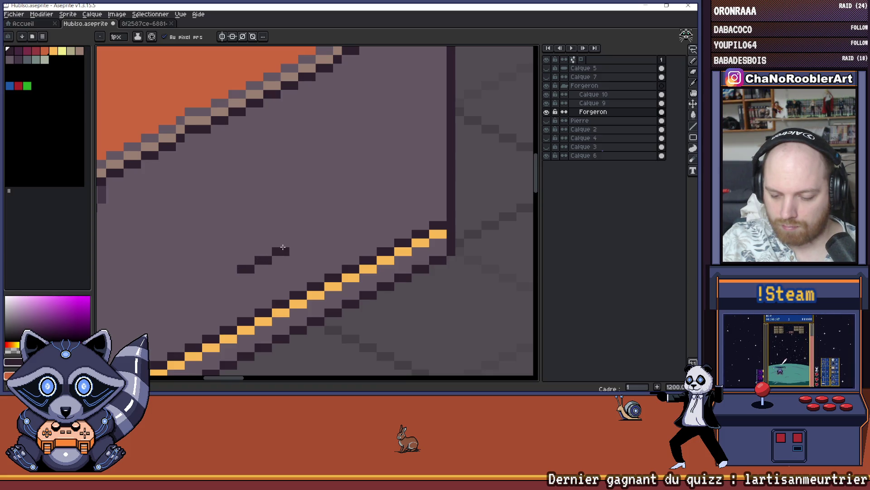
# Extend the dark diagonal base line and draw a vertical edge up the wall.
pyautogui.moveTo(296, 226); pyautogui.dragTo(268, 239)
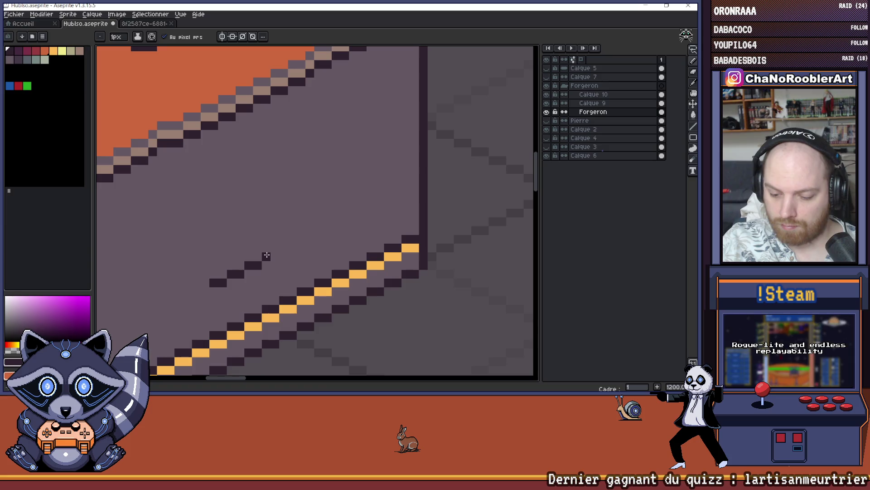
pyautogui.scroll(-4, 285, 233)
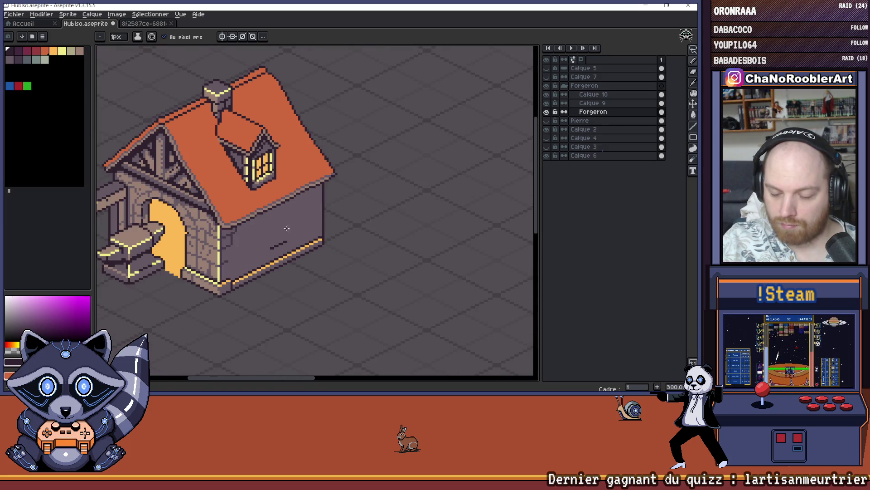
pyautogui.scroll(3, 286, 228)
pyautogui.scroll(1, 262, 263)
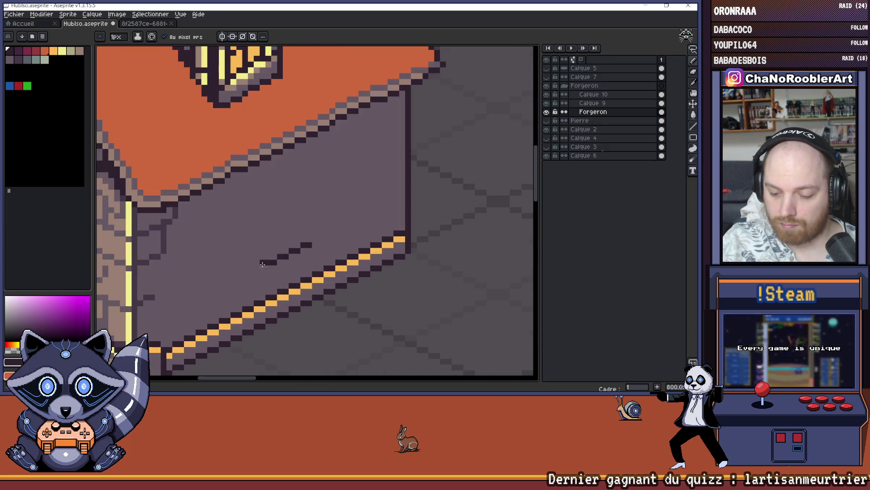
pyautogui.click(262, 267)
pyautogui.scroll(-1, 309, 220)
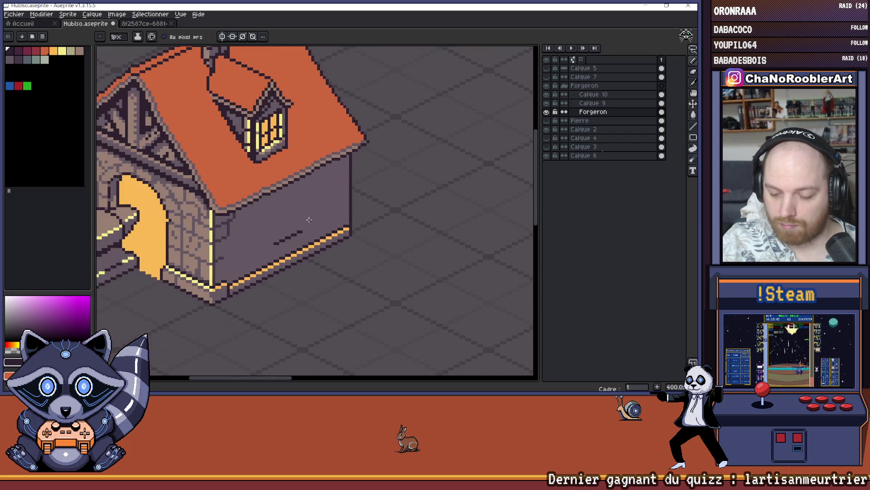
pyautogui.moveTo(324, 209); pyautogui.dragTo(295, 228)
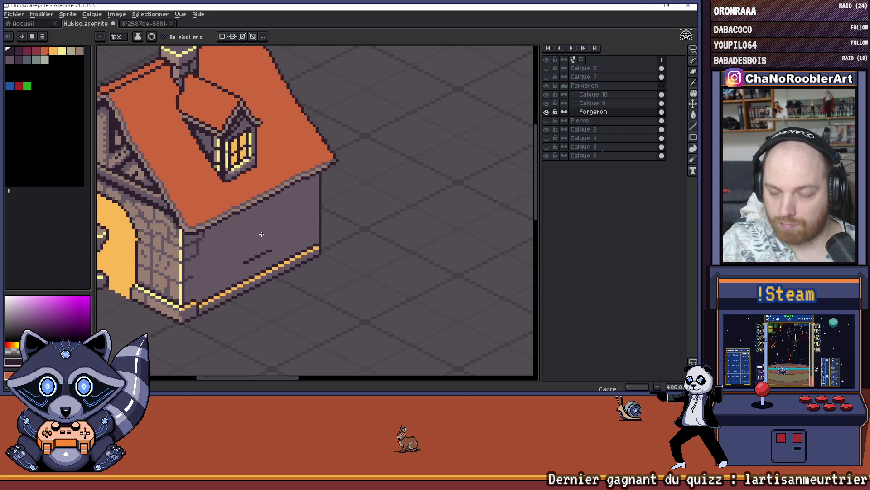
pyautogui.scroll(3, 261, 233)
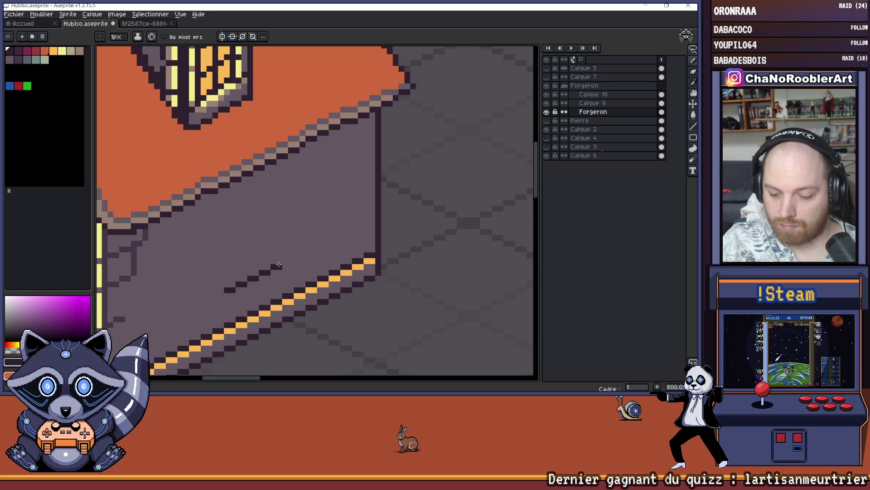
pyautogui.scroll(2, 280, 254)
pyautogui.moveTo(278, 261); pyautogui.dragTo(278, 207)
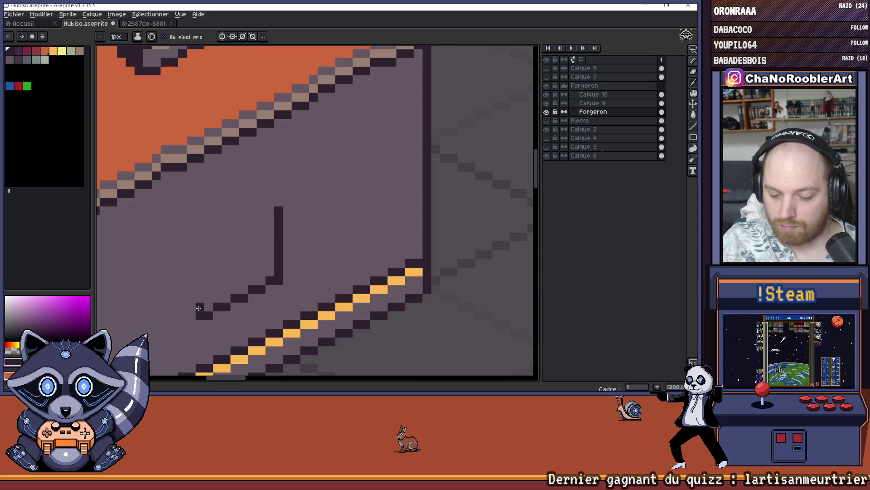
# Undo the misaligned lower segment and extend the vertical line down to the diagonal.
pyautogui.moveTo(203, 246)
pyautogui.mouseDown()
pyautogui.moveTo(225, 245)
pyautogui.moveTo(222, 309)
pyautogui.mouseUp()
pyautogui.hotkey('ctrl', 'z')
pyautogui.hotkey('ctrl', 'z')
pyautogui.moveTo(246, 219); pyautogui.dragTo(223, 236)
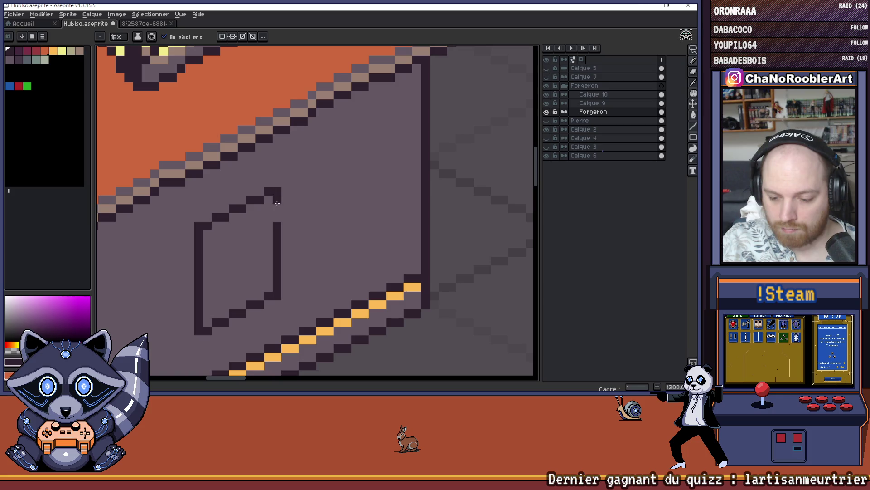
pyautogui.scroll(-7, 277, 218)
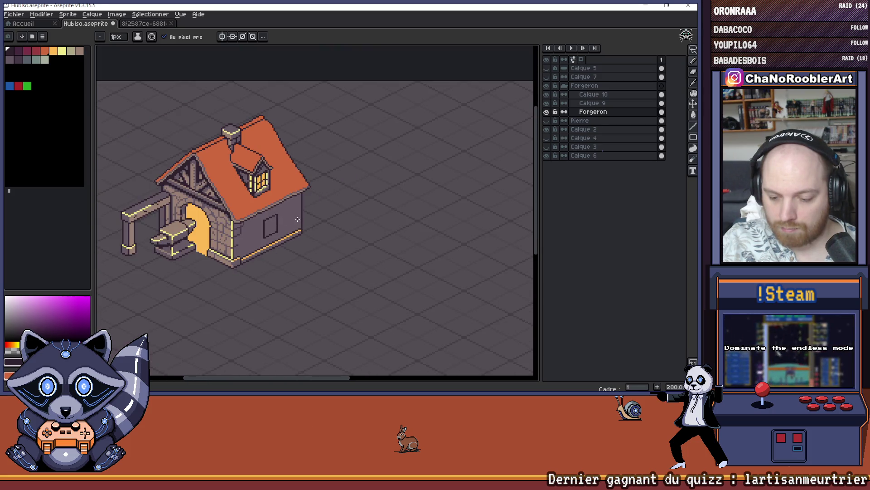
pyautogui.moveTo(289, 215); pyautogui.dragTo(263, 213)
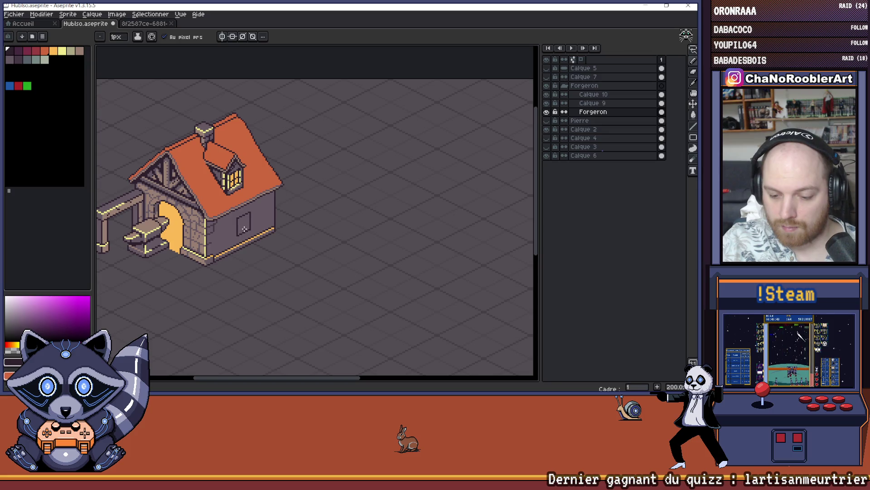
pyautogui.scroll(-1, 243, 229)
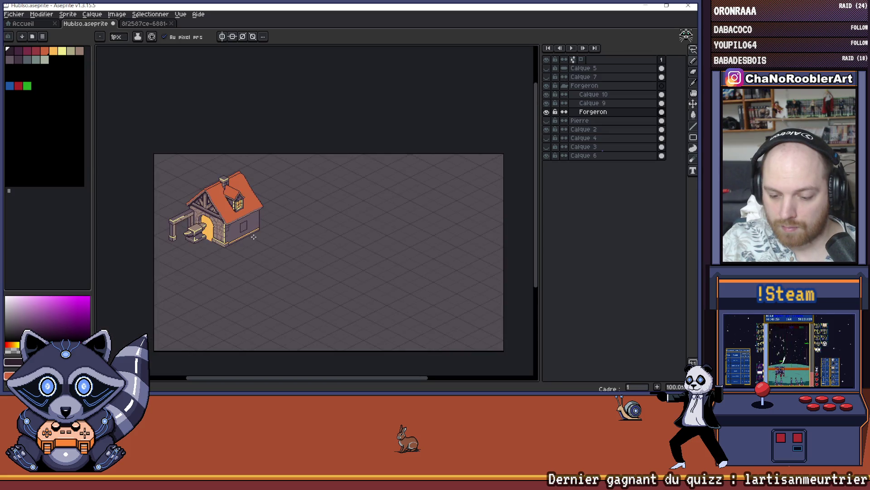
pyautogui.scroll(8, 250, 241)
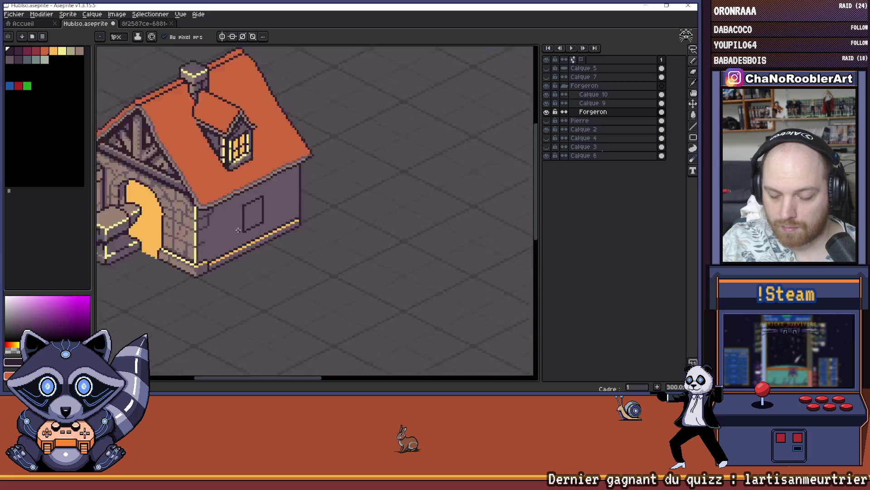
# Draw the dark slanted window outline on the side wall, erasing and redrawing its left edge.
pyautogui.rightClick(263, 257)
pyautogui.click(252, 256)
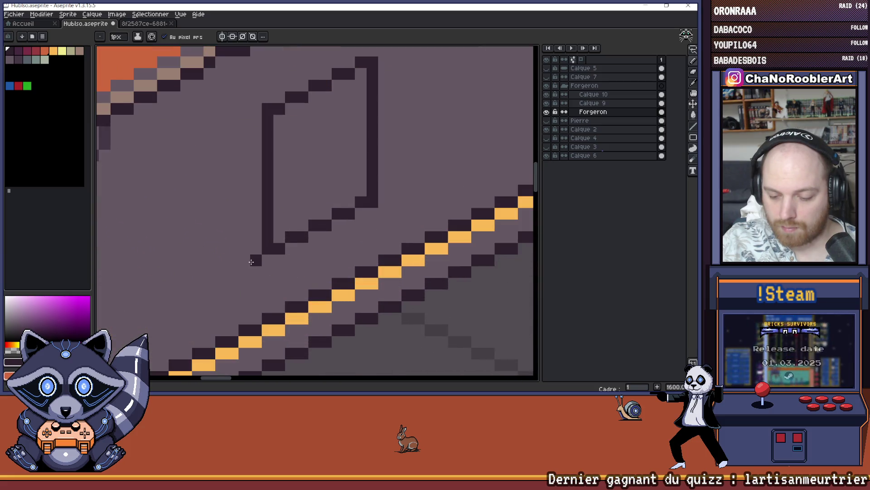
pyautogui.click(250, 120)
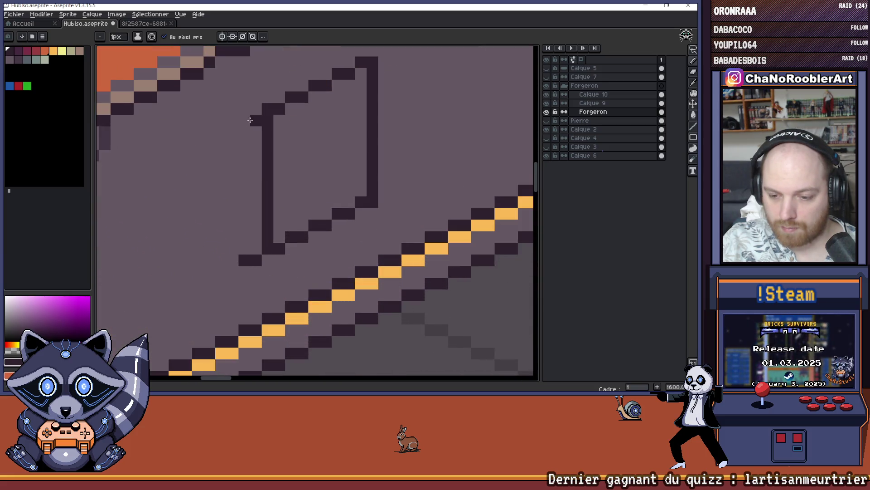
pyautogui.click(231, 136)
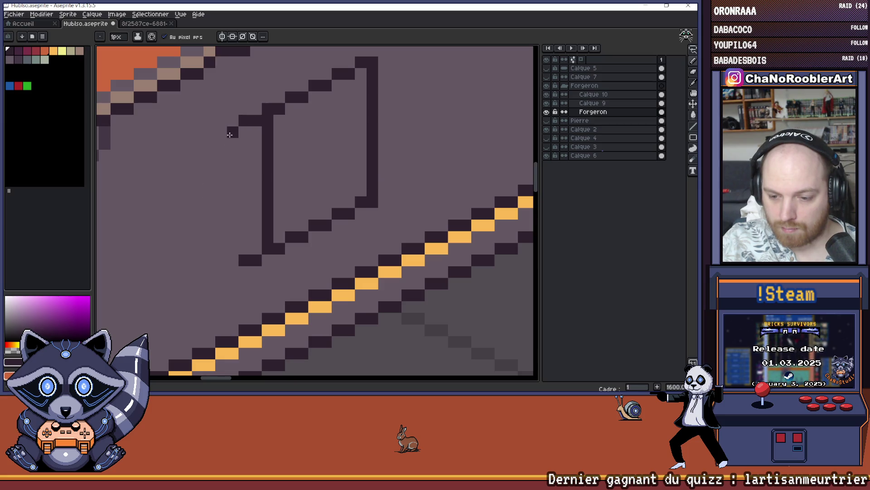
pyautogui.press('e')
pyautogui.moveTo(268, 120)
pyautogui.mouseDown()
pyautogui.moveTo(268, 237)
pyautogui.moveTo(249, 229)
pyautogui.mouseUp()
pyautogui.press('i')
pyautogui.press('e')
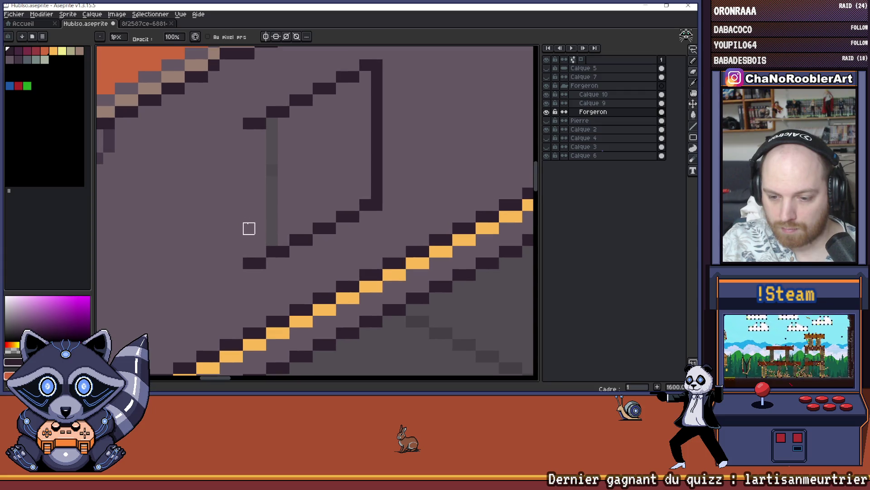
pyautogui.moveTo(237, 137)
pyautogui.mouseDown()
pyautogui.moveTo(237, 259)
pyautogui.moveTo(249, 251)
pyautogui.mouseUp()
# Zoom in to check the frame and paint over a stray corner pixel of the outline.
pyautogui.scroll(-5, 254, 253)
pyautogui.scroll(-1, 271, 256)
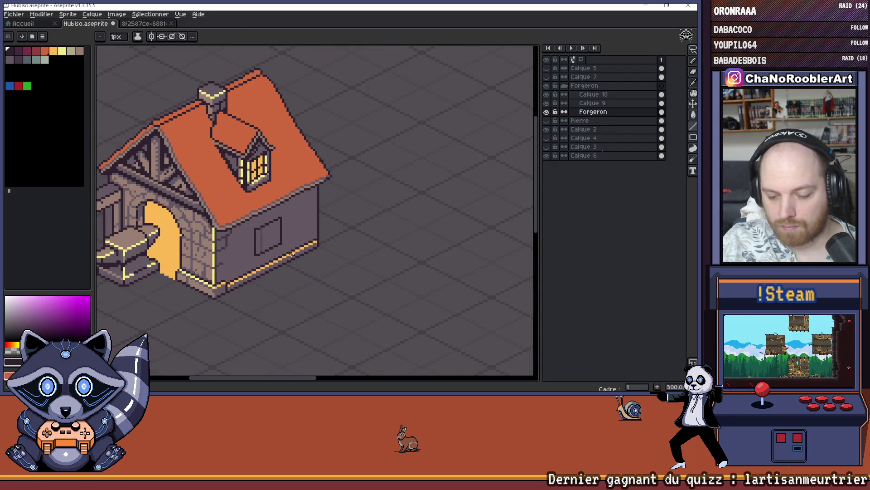
pyautogui.scroll(1, 291, 254)
pyautogui.press('g')
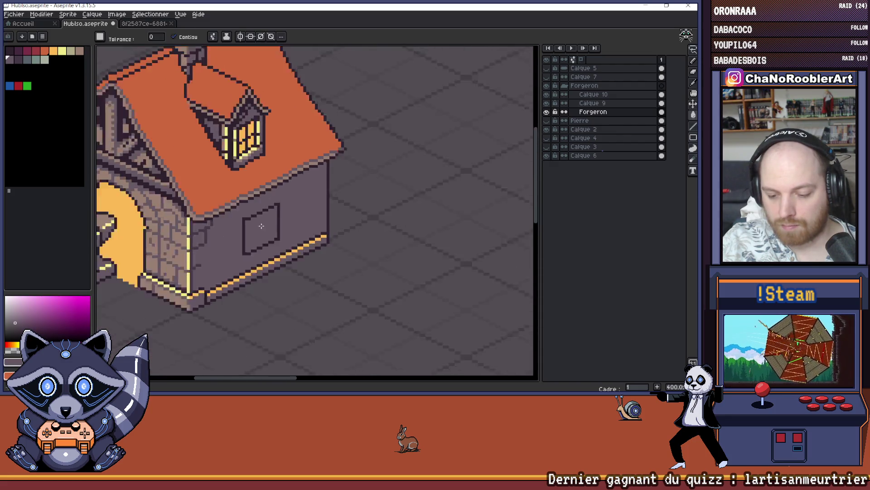
pyautogui.scroll(-3, 262, 226)
pyautogui.scroll(4, 278, 233)
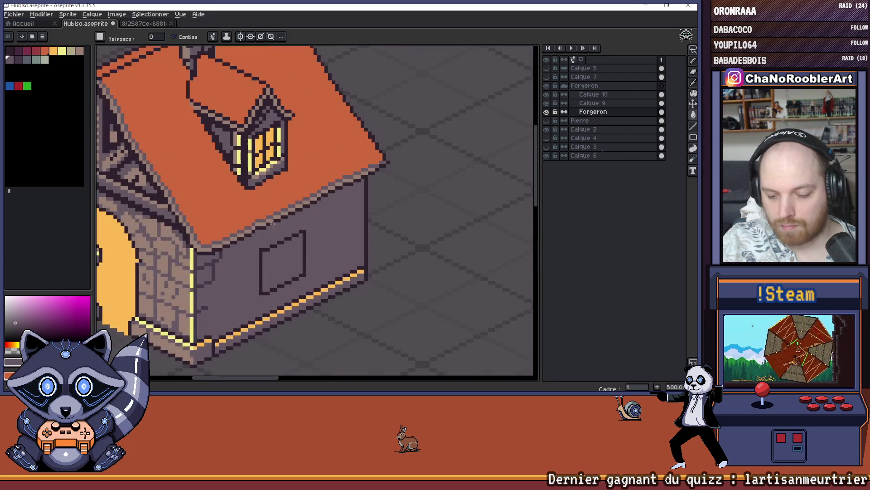
pyautogui.scroll(4, 319, 237)
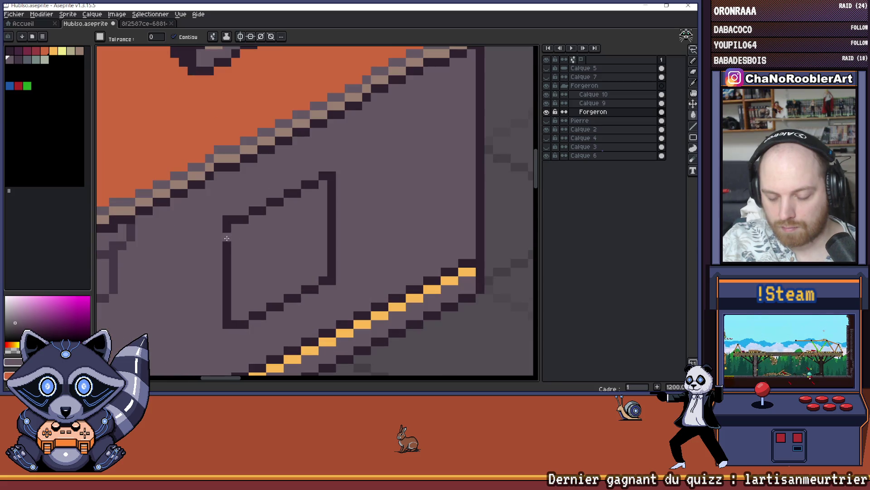
pyautogui.press('b')
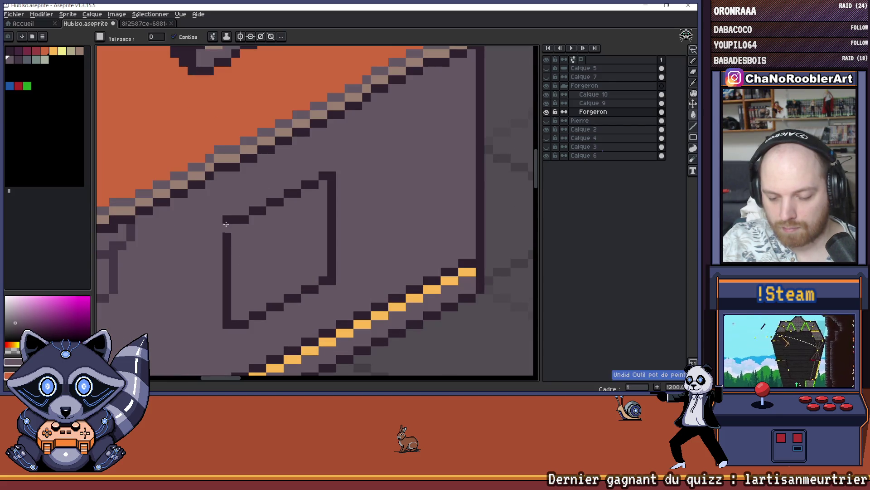
pyautogui.click(227, 323)
pyautogui.scroll(-6, 224, 324)
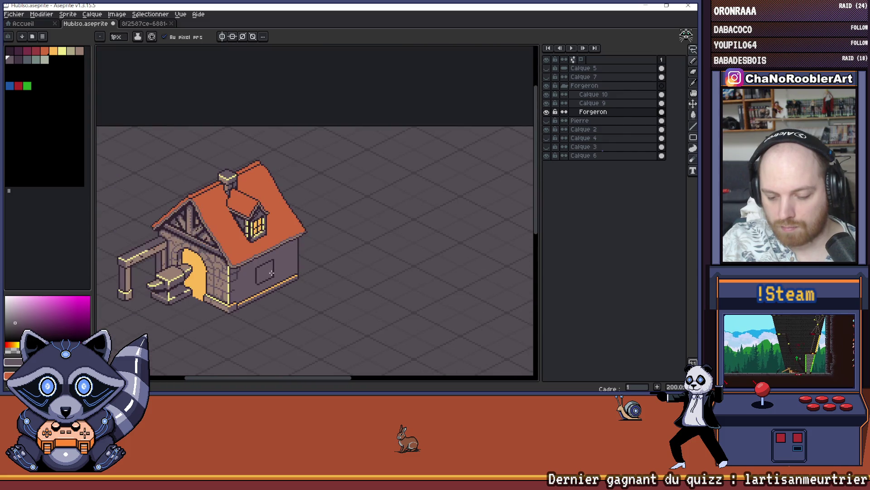
# Draw dark crossbars in the outline colour, dividing the side window into four panes.
pyautogui.scroll(4, 272, 273)
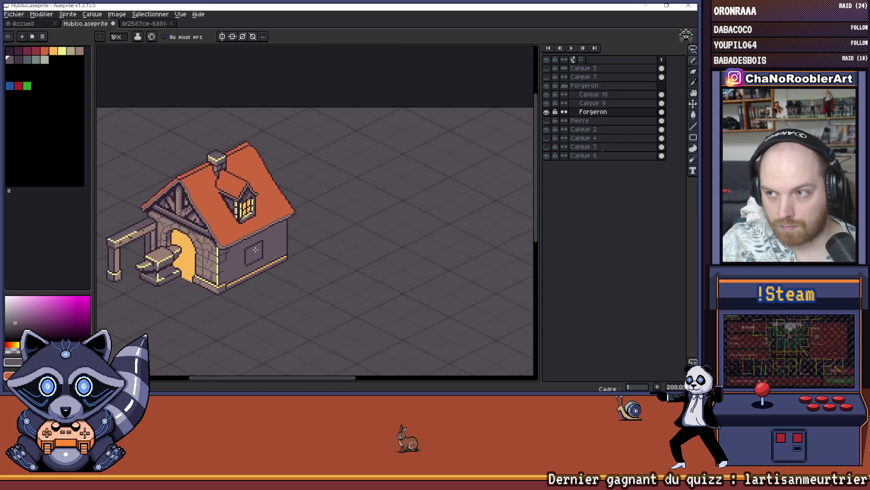
pyautogui.scroll(1, 254, 255)
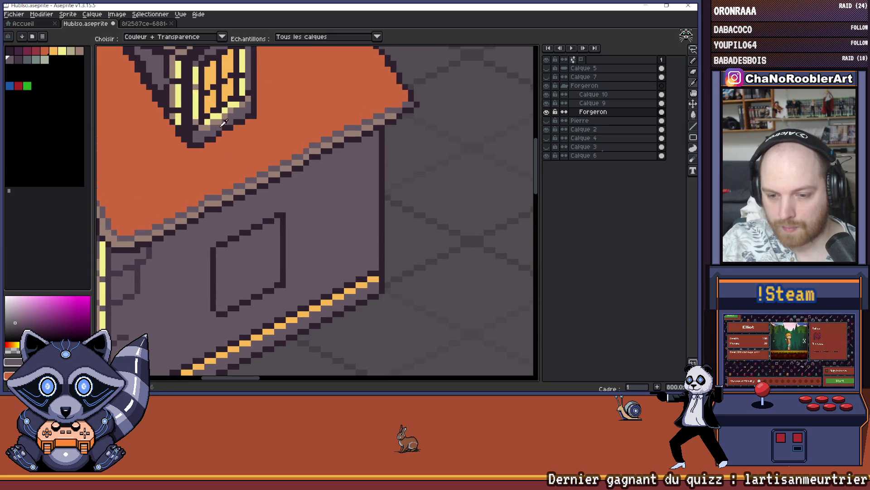
pyautogui.keyDown('alt'); pyautogui.click(235, 118); pyautogui.keyUp('alt')
pyautogui.scroll(1, 279, 312)
pyautogui.moveTo(241, 224); pyautogui.dragTo(241, 302)
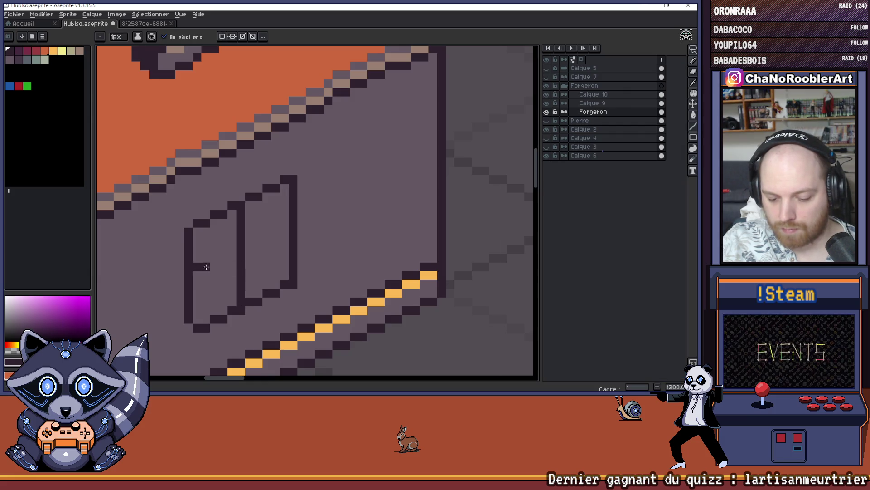
pyautogui.hotkey('ctrl', 'z')
pyautogui.moveTo(196, 274); pyautogui.dragTo(212, 272)
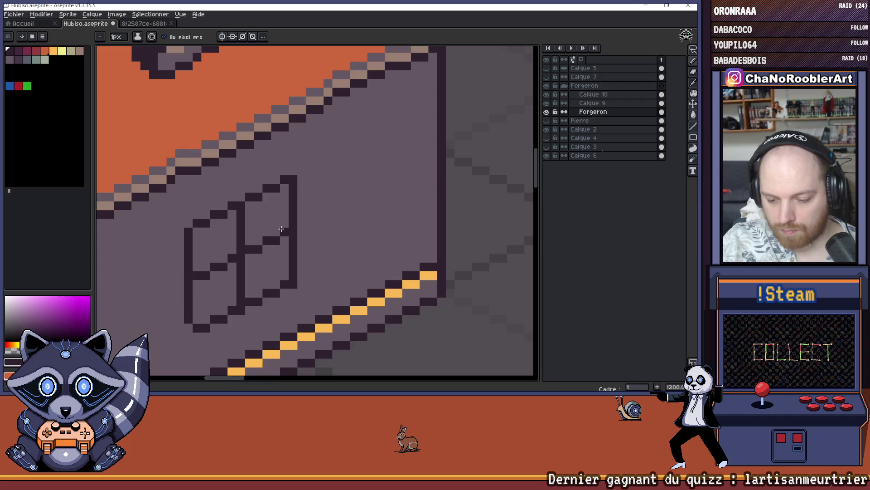
pyautogui.scroll(-2, 281, 229)
# Sample the dormer's yellow and flood-fill all four window panes with it.
pyautogui.keyDown('alt'); pyautogui.click(241, 59); pyautogui.keyUp('alt')
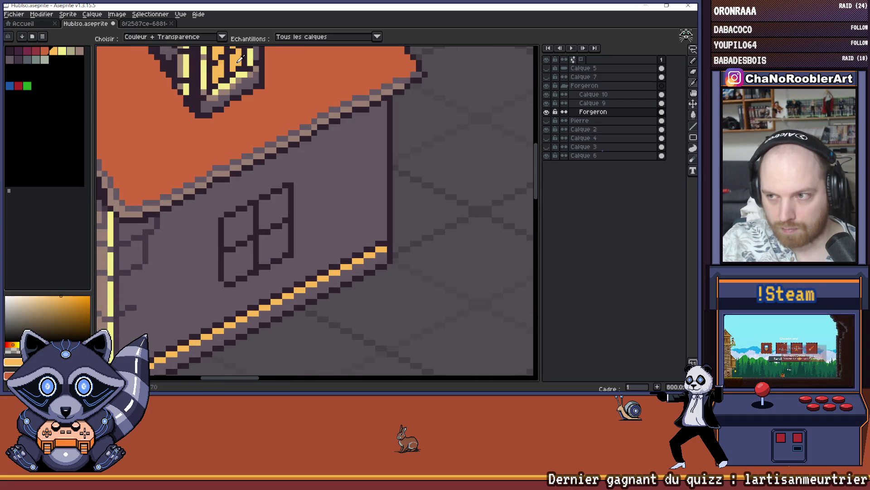
pyautogui.press('g')
pyautogui.click(273, 209)
pyautogui.click(272, 243)
pyautogui.click(239, 263)
pyautogui.click(238, 227)
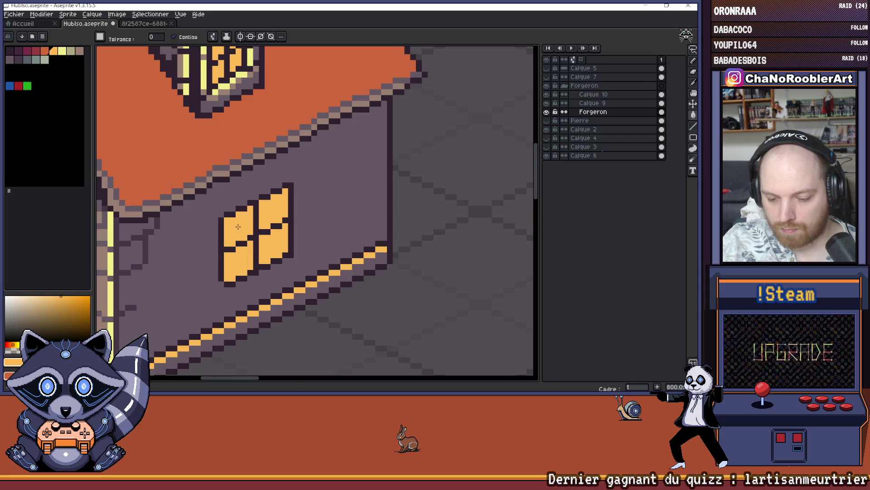
pyautogui.scroll(-5, 238, 227)
pyautogui.scroll(8, 281, 231)
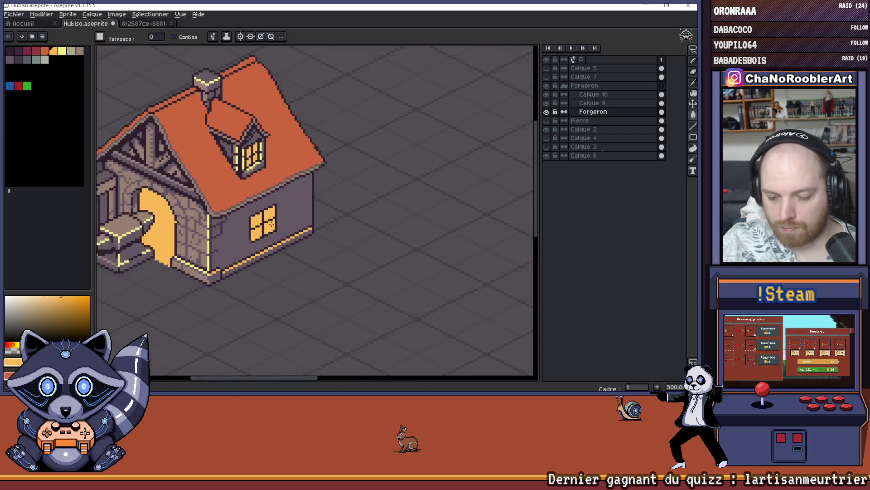
# Sample the purple wall colour and undo the accidental wall fill and a stray pixel.
pyautogui.scroll(-3, 258, 208)
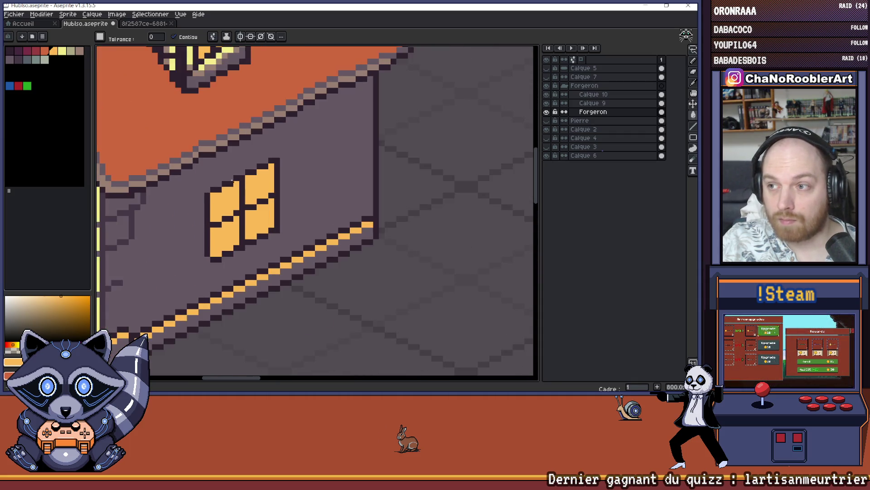
pyautogui.scroll(3, 249, 201)
pyautogui.moveTo(249, 200); pyautogui.dragTo(237, 206)
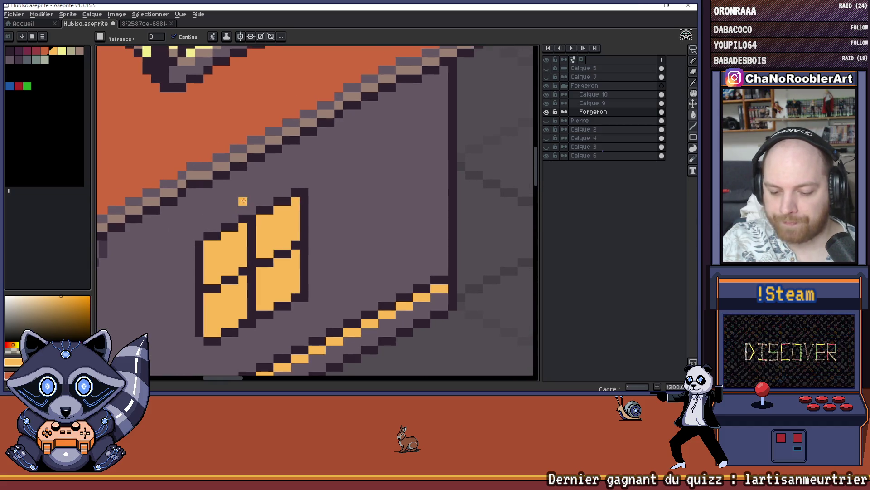
pyautogui.keyDown('alt'); pyautogui.click(235, 191); pyautogui.keyUp('alt')
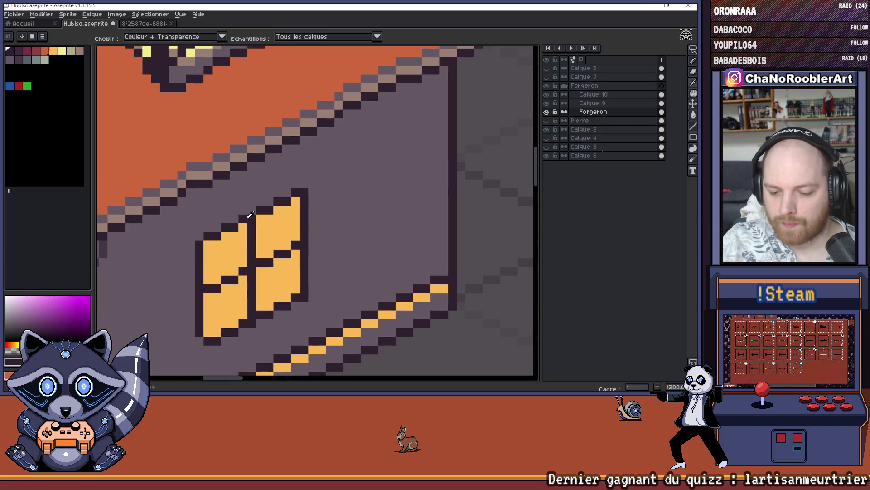
pyautogui.click(240, 188)
pyautogui.hotkey('ctrl', 'z')
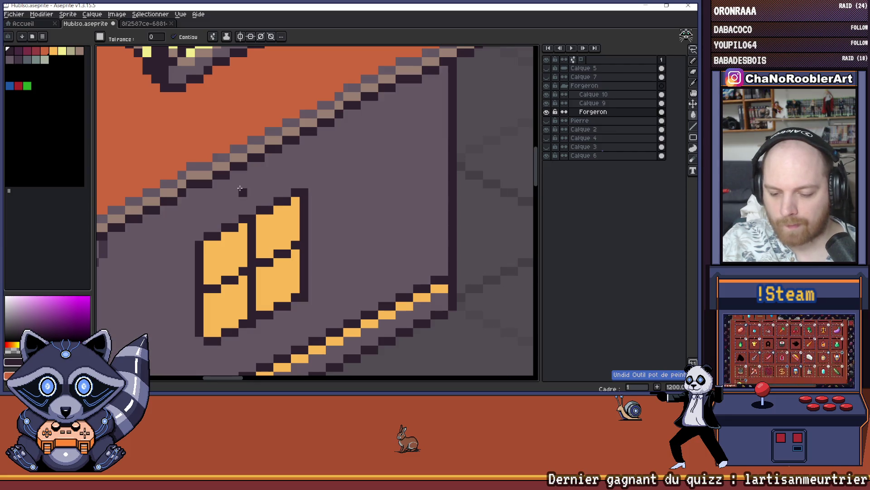
pyautogui.press('b')
pyautogui.hotkey('ctrl', 'z')
# Redraw the window's top-left corner as a dark pixel staircase and redo the frame's top edge.
pyautogui.click(204, 225)
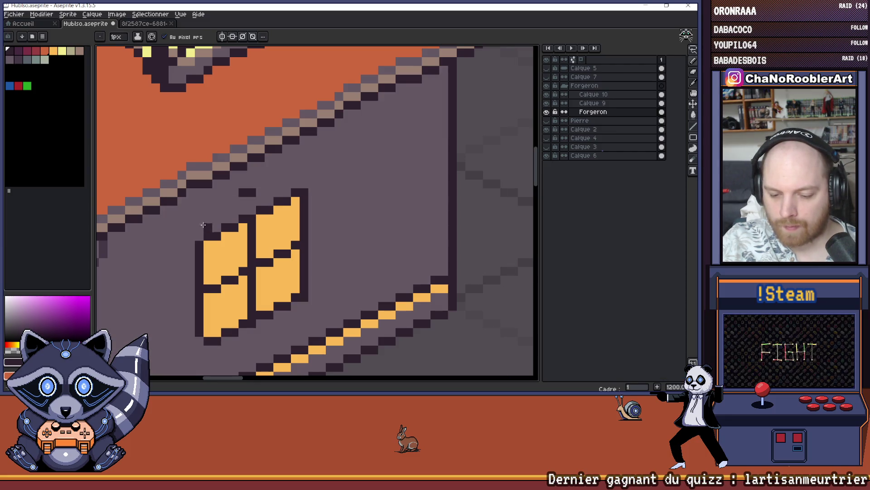
pyautogui.moveTo(202, 238); pyautogui.dragTo(233, 199)
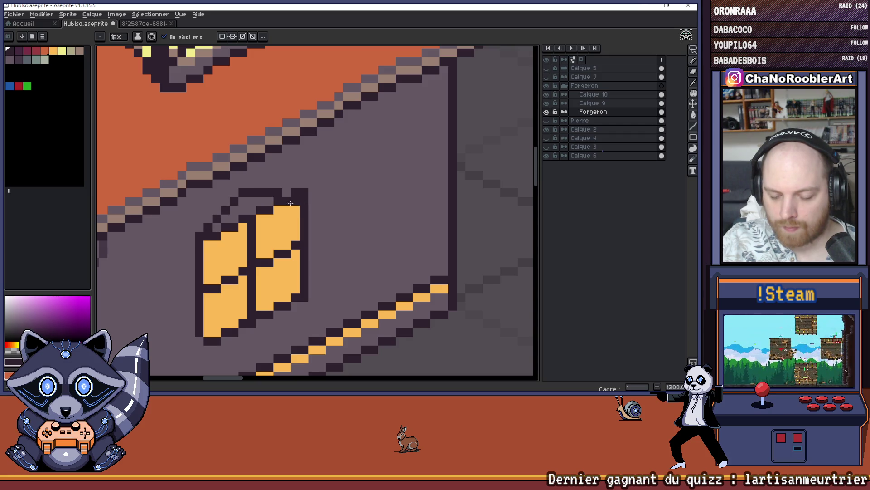
pyautogui.moveTo(261, 201)
pyautogui.mouseDown()
pyautogui.moveTo(313, 200)
pyautogui.moveTo(206, 237)
pyautogui.mouseUp()
pyautogui.press('e')
pyautogui.press('i')
pyautogui.click(249, 223)
pyautogui.press('b')
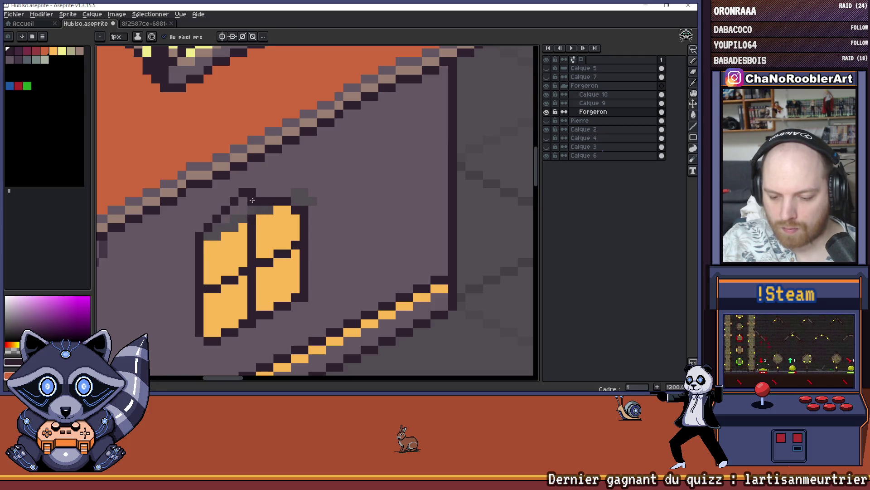
pyautogui.scroll(-5, 252, 221)
pyautogui.scroll(6, 235, 186)
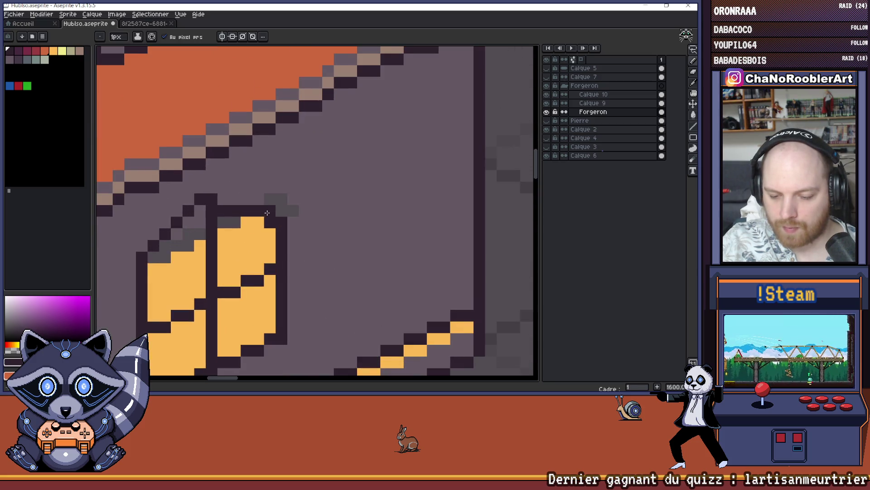
pyautogui.keyDown('alt'); pyautogui.click(246, 220); pyautogui.keyUp('alt')
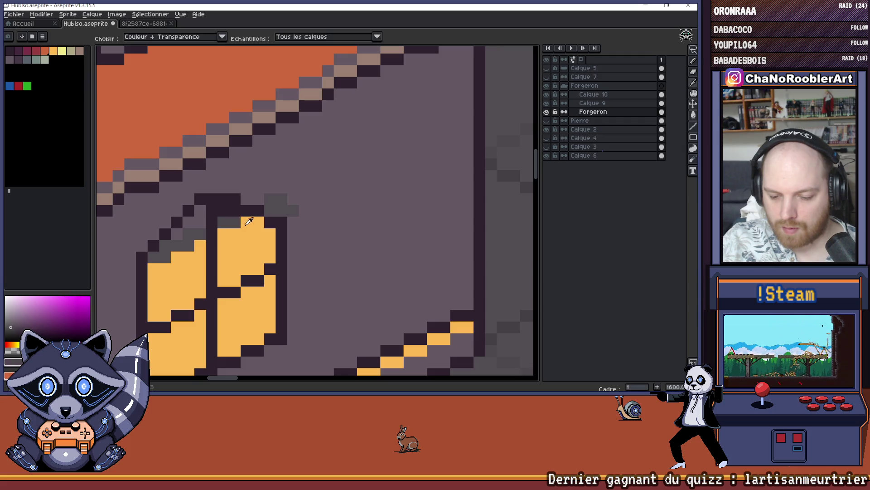
# Paint orange pixels into the arched top so the panes reach the dark frame, then select Calque 5.
pyautogui.click(228, 212)
pyautogui.scroll(-4, 228, 222)
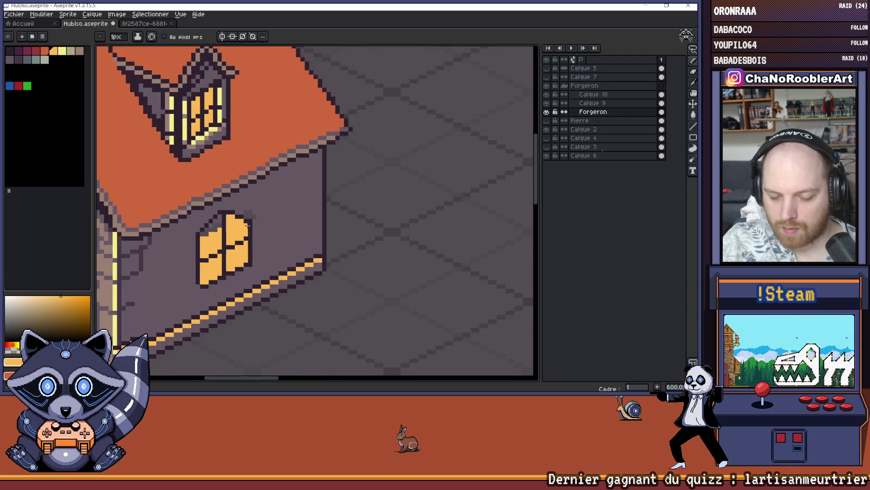
pyautogui.scroll(3, 238, 224)
pyautogui.scroll(2, 214, 218)
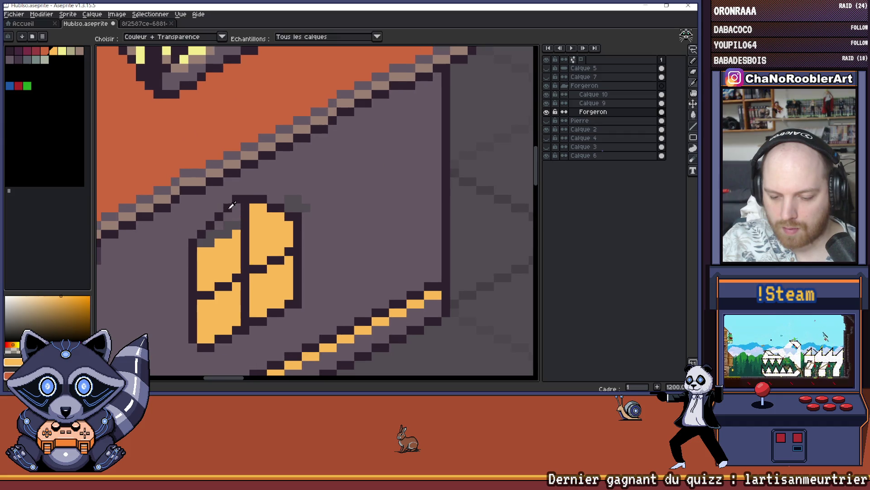
pyautogui.keyDown('alt'); pyautogui.click(215, 212); pyautogui.keyUp('alt')
pyautogui.keyDown('alt'); pyautogui.click(212, 244); pyautogui.keyUp('alt')
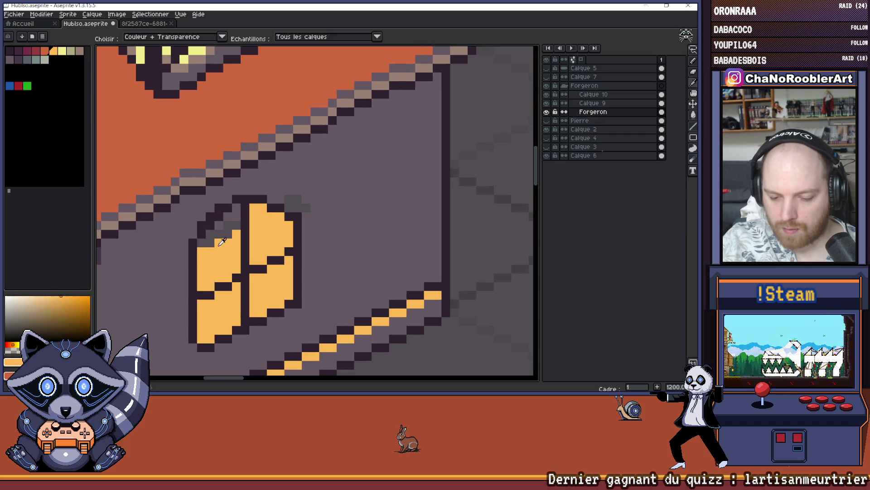
pyautogui.click(211, 225)
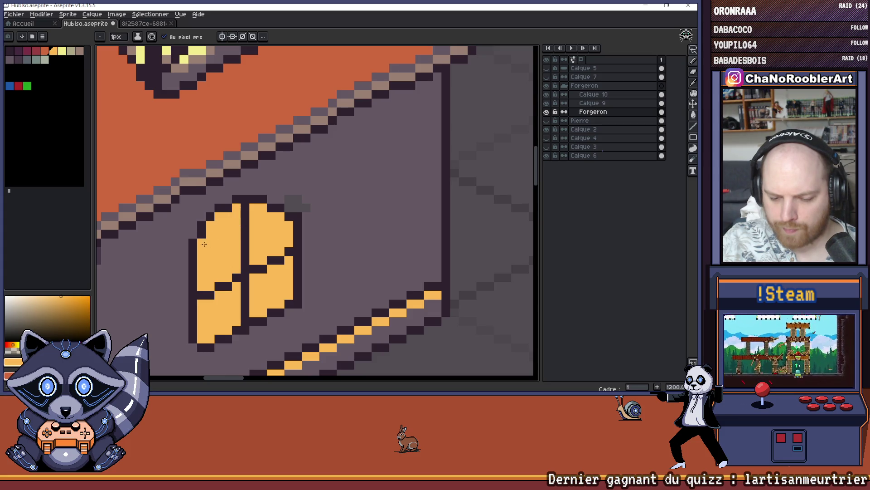
pyautogui.scroll(-5, 204, 244)
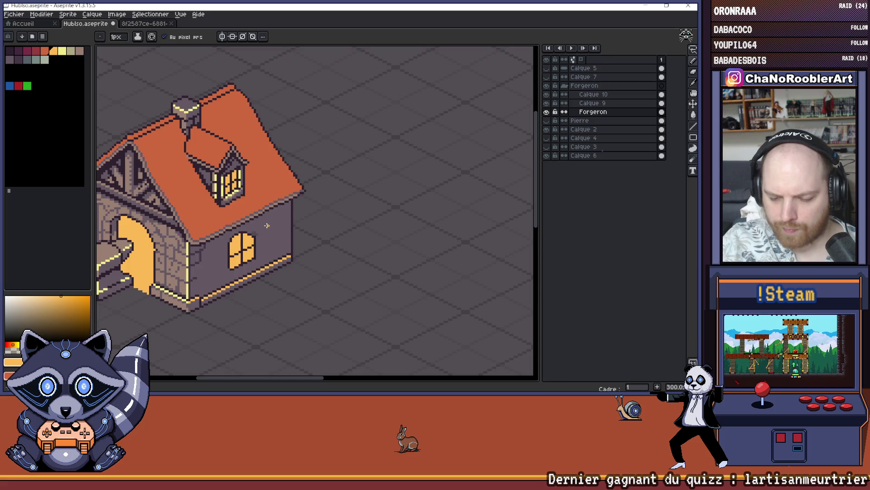
pyautogui.scroll(-1, 267, 225)
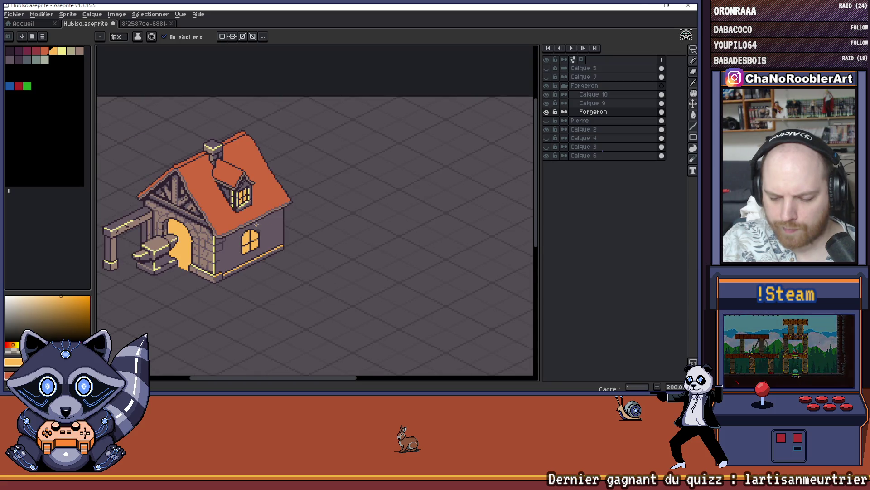
pyautogui.scroll(3, 256, 224)
pyautogui.scroll(3, 256, 225)
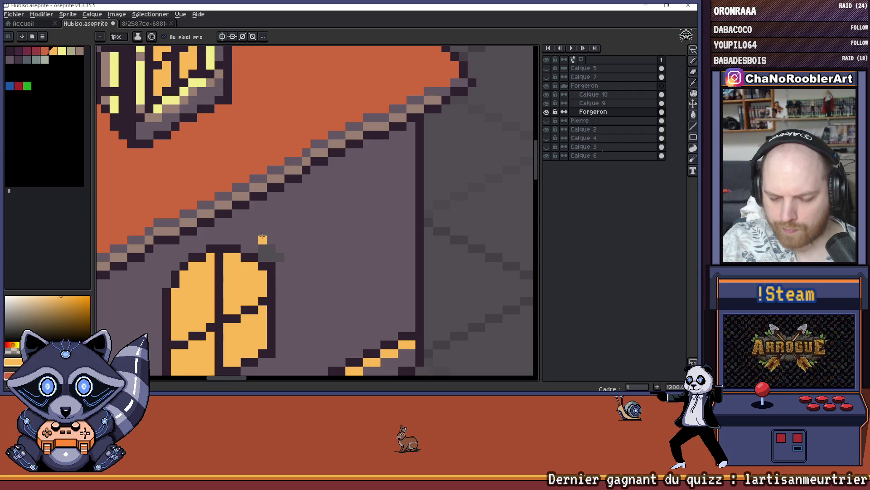
pyautogui.scroll(1, 267, 209)
pyautogui.keyDown('alt'); pyautogui.click(184, 267); pyautogui.keyUp('alt')
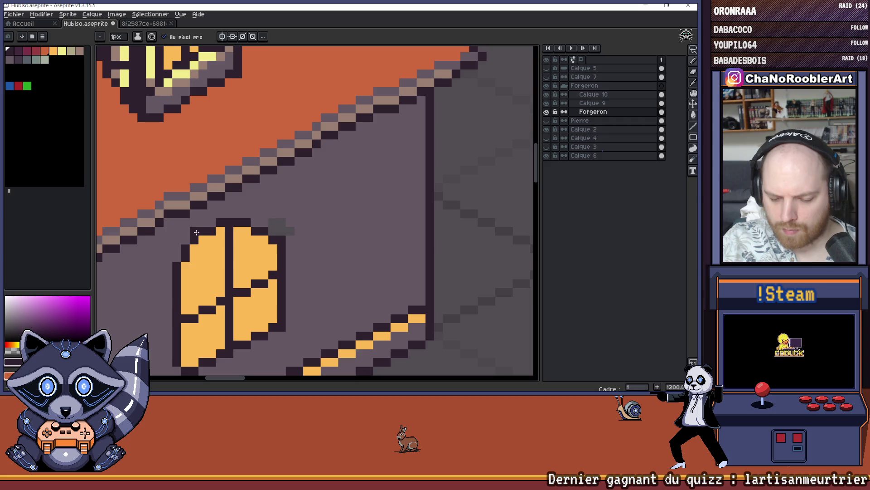
pyautogui.click(585, 68)
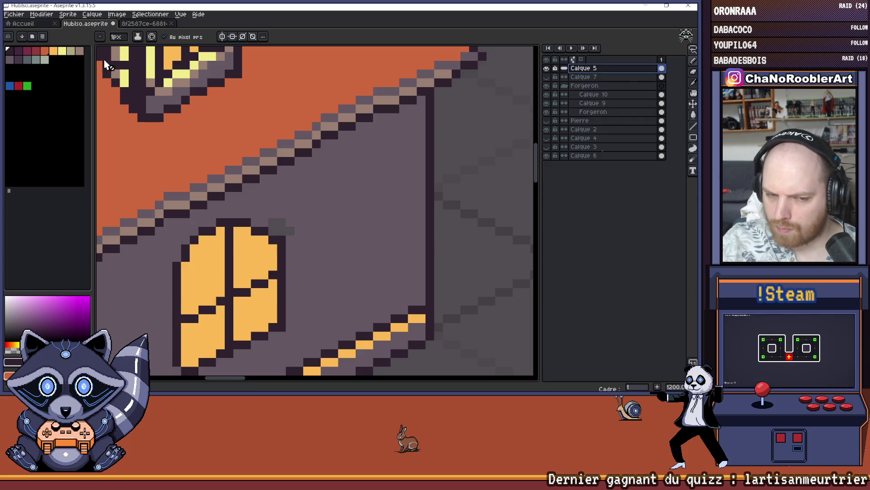
# Unlock Calque 5 and paint a diagonal green ivy line above the side window, undoing the last stroke.
pyautogui.click(29, 86)
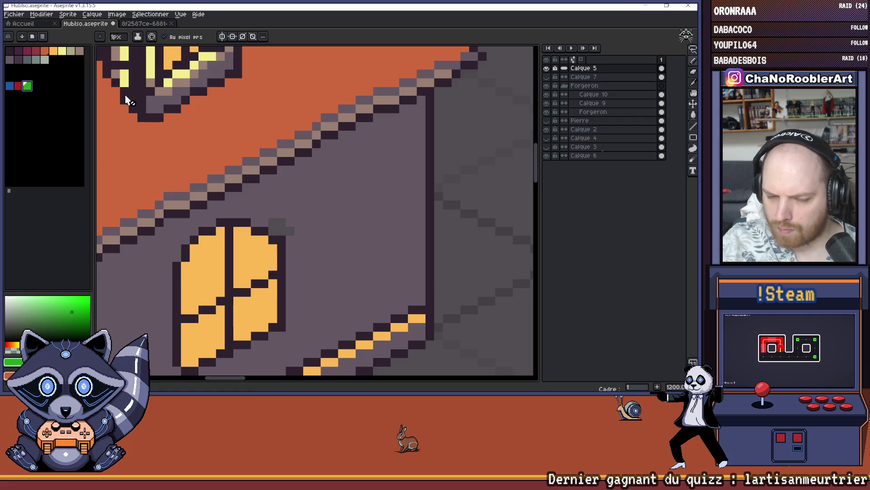
pyautogui.click(191, 237)
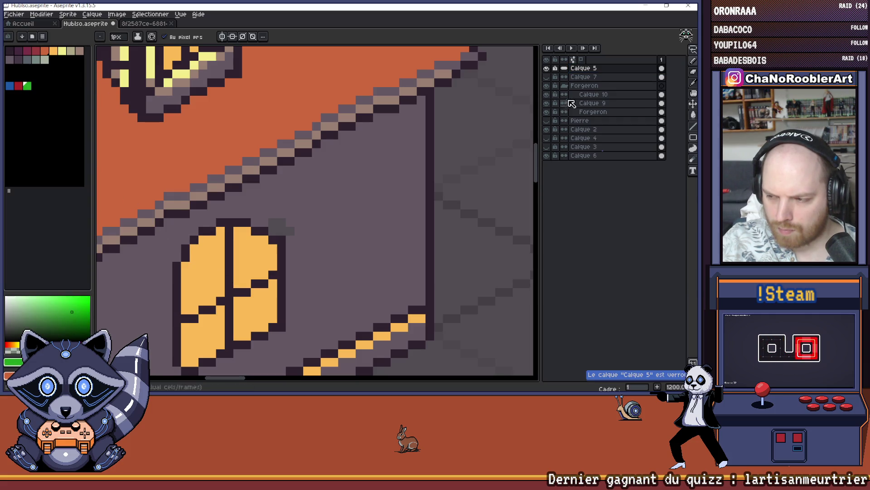
pyautogui.click(555, 68)
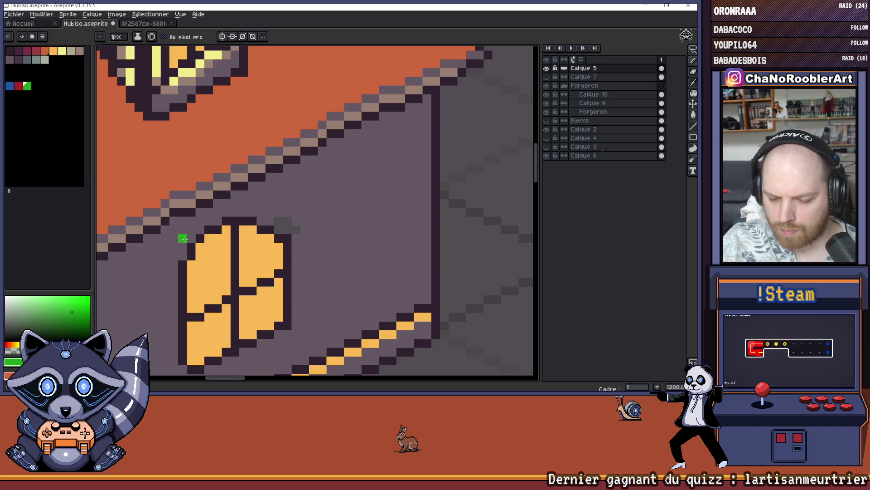
pyautogui.moveTo(193, 237); pyautogui.dragTo(261, 205)
pyautogui.scroll(-4, 261, 205)
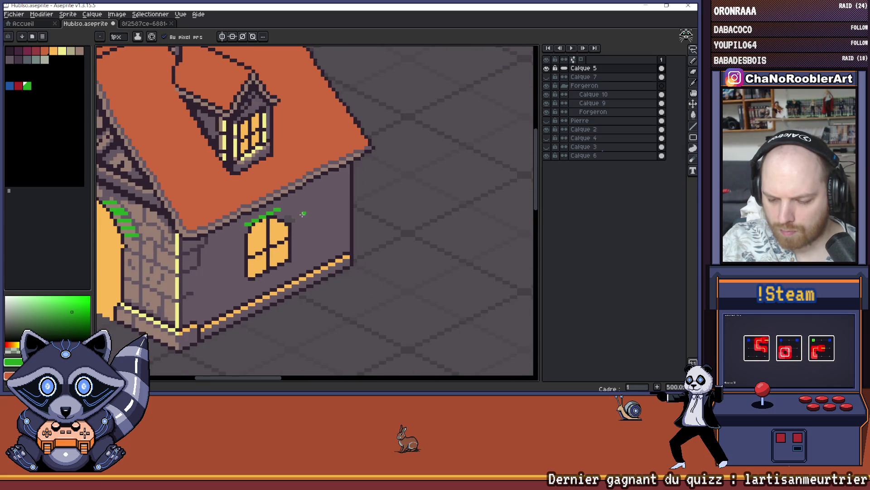
pyautogui.scroll(2, 298, 214)
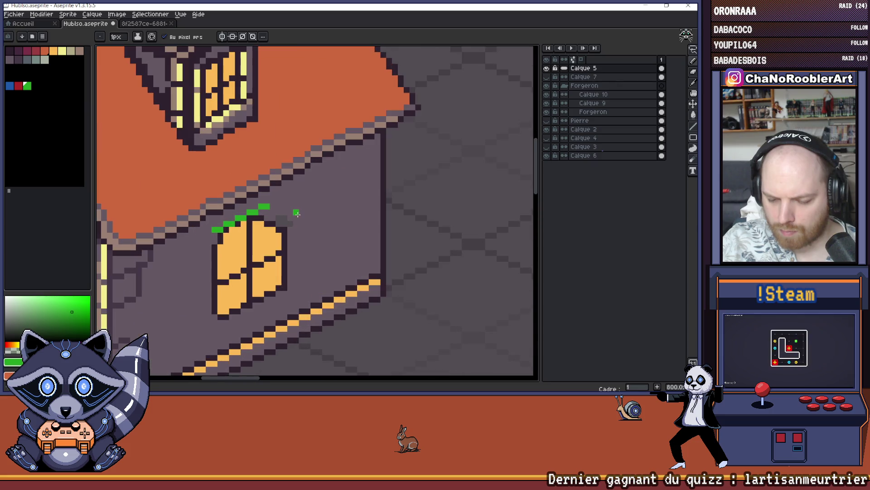
pyautogui.scroll(2, 293, 213)
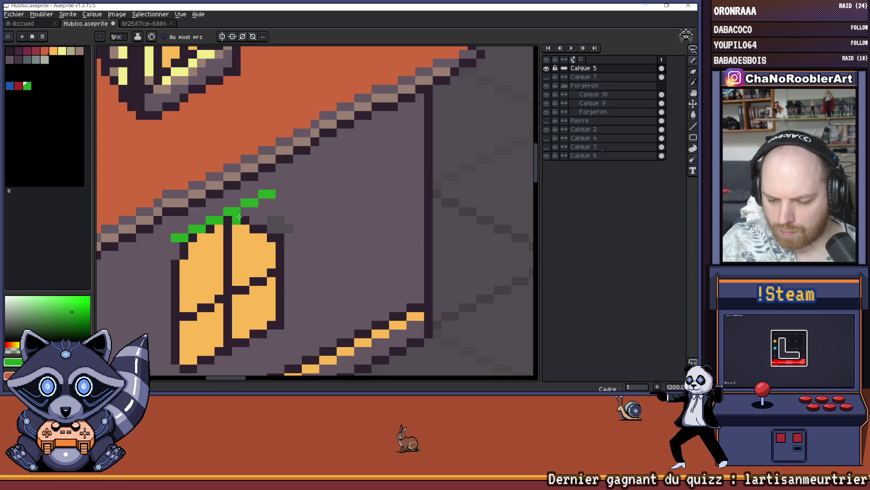
pyautogui.scroll(-4, 306, 239)
pyautogui.press('ctrl')
pyautogui.hotkey('ctrl', 'z')
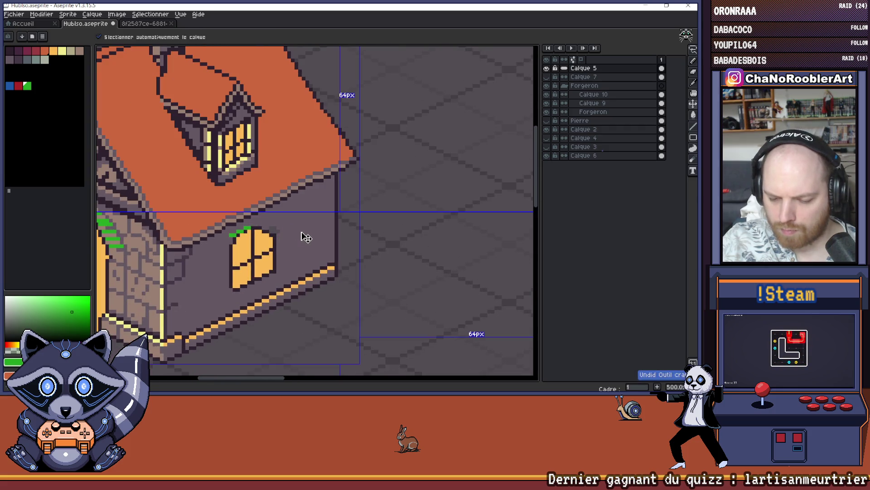
# Touch up the window's top and right edge with dark outline and orange pixels.
pyautogui.scroll(-4, 306, 237)
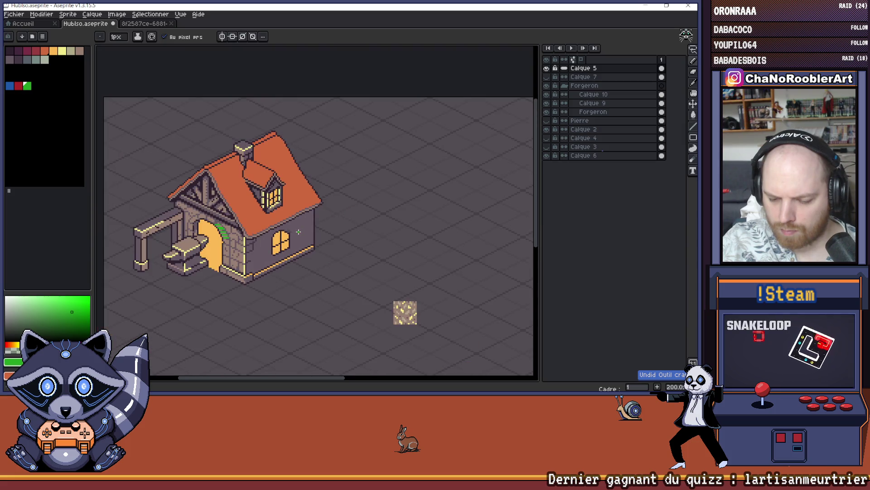
pyautogui.scroll(6, 301, 239)
pyautogui.scroll(-3, 300, 239)
pyautogui.scroll(5, 266, 223)
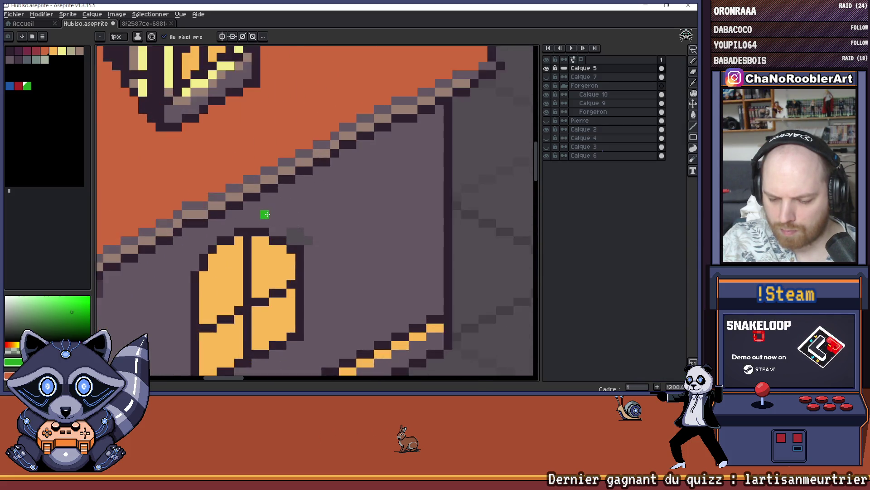
pyautogui.keyDown('alt'); pyautogui.click(237, 224); pyautogui.keyUp('alt')
pyautogui.scroll(-6, 313, 224)
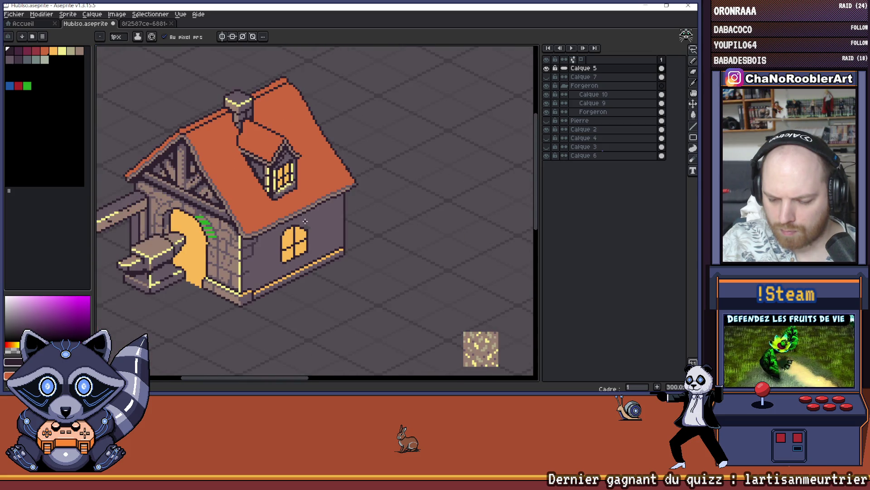
pyautogui.scroll(6, 305, 221)
pyautogui.click(302, 236)
pyautogui.click(293, 235)
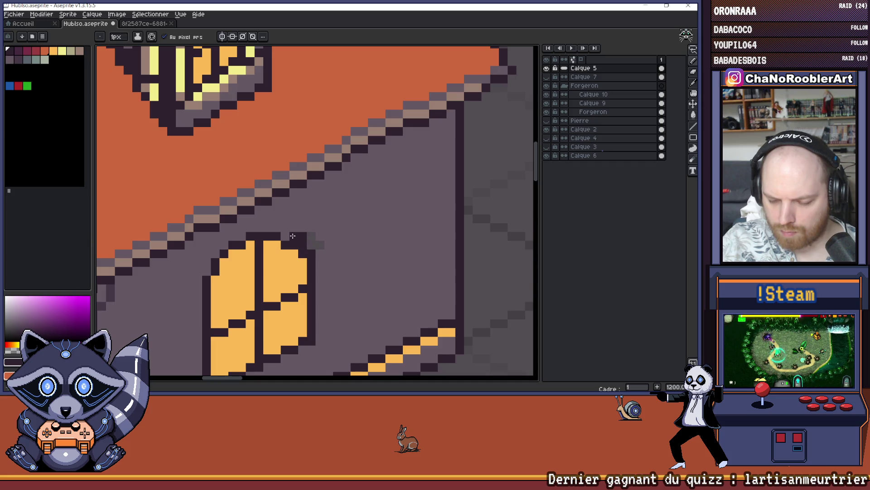
pyautogui.scroll(-6, 292, 235)
pyautogui.scroll(6, 301, 273)
pyautogui.click(301, 273)
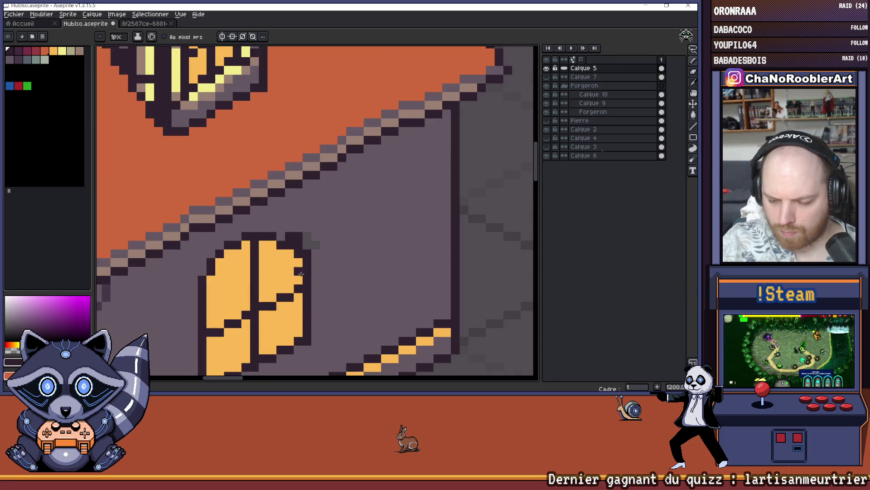
pyautogui.keyDown('alt'); pyautogui.click(297, 252); pyautogui.keyUp('alt')
pyautogui.scroll(-6, 280, 256)
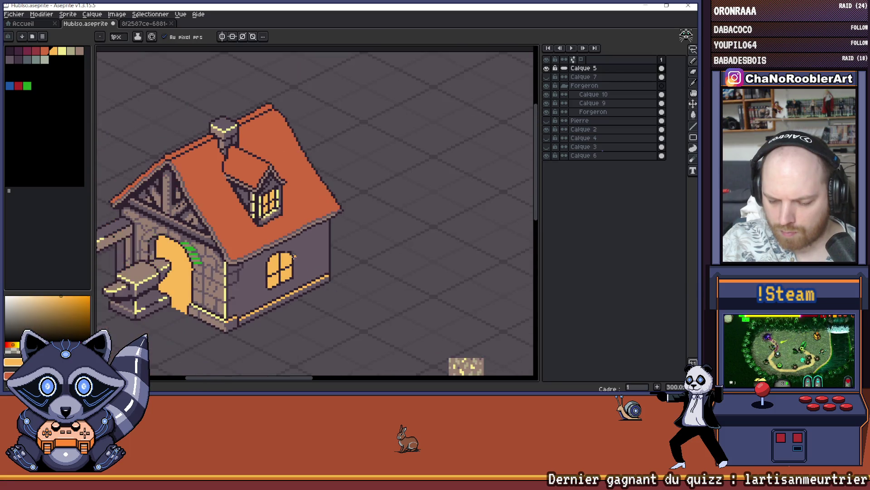
pyautogui.scroll(3, 299, 237)
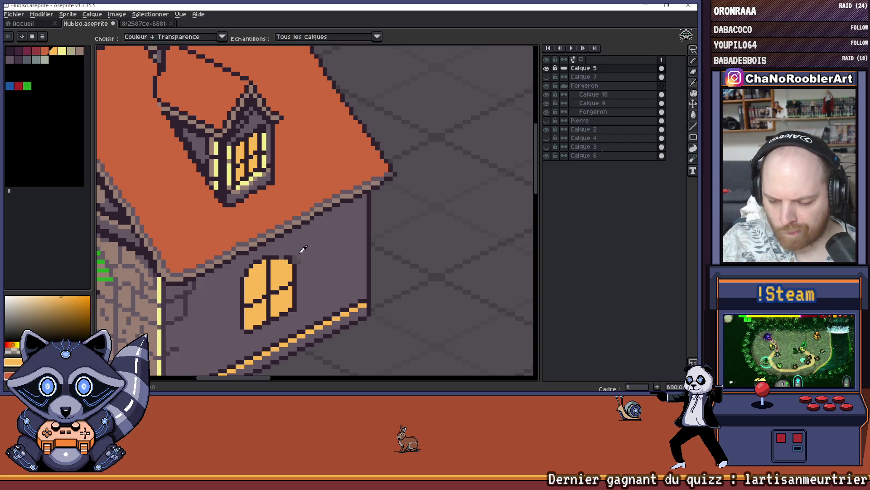
pyautogui.keyDown('alt'); pyautogui.click(301, 249); pyautogui.keyUp('alt')
pyautogui.scroll(-3, 305, 248)
pyautogui.scroll(6, 299, 251)
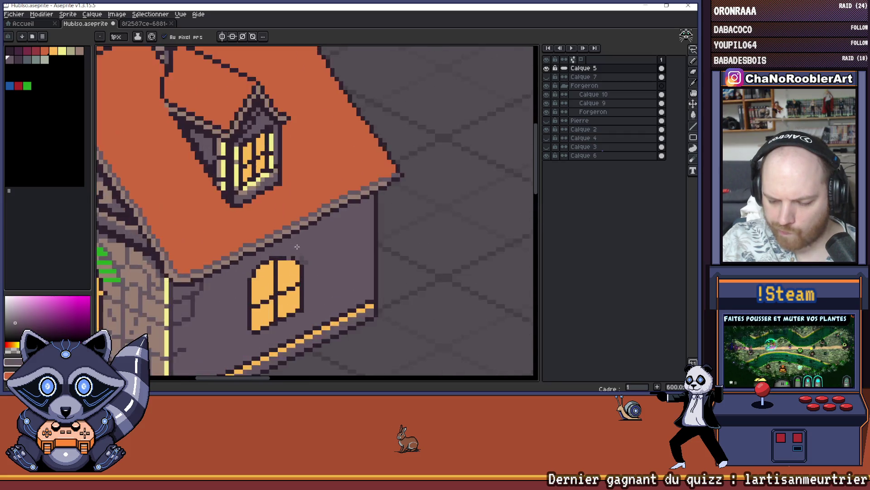
pyautogui.keyDown('alt'); pyautogui.click(287, 258); pyautogui.keyUp('alt')
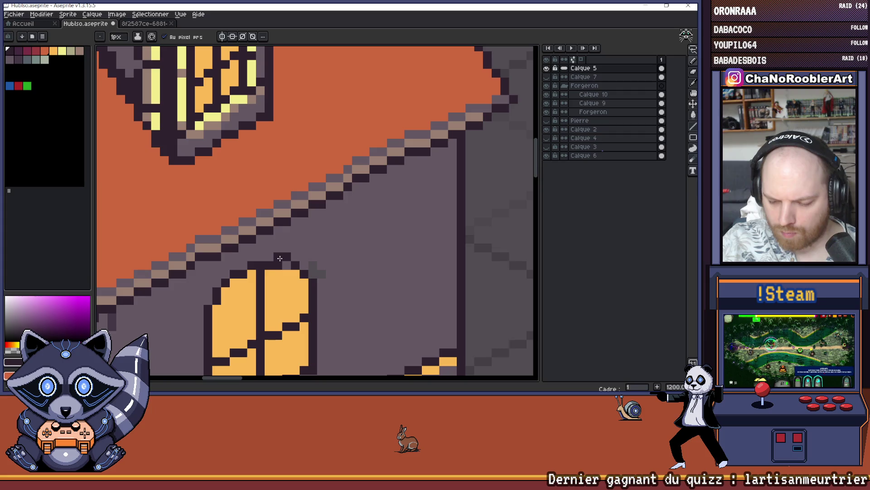
pyautogui.scroll(-4, 266, 259)
pyautogui.scroll(4, 267, 265)
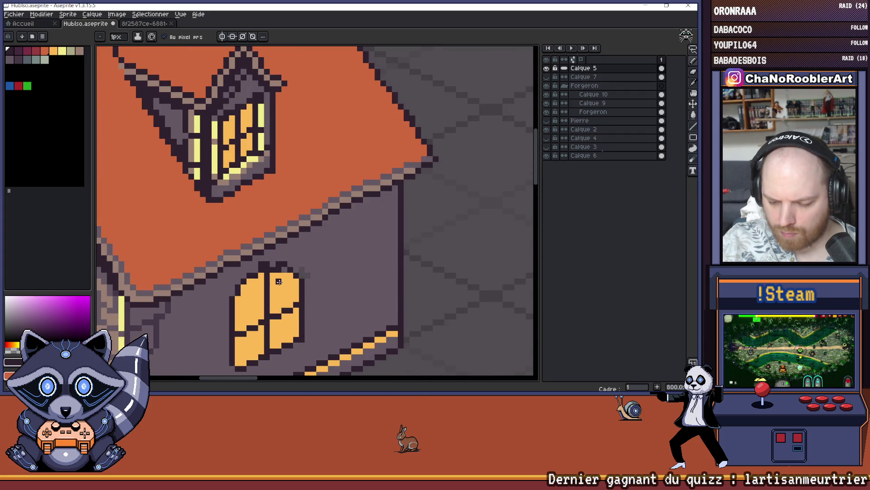
pyautogui.scroll(-4, 272, 263)
pyautogui.scroll(4, 272, 265)
pyautogui.keyDown('alt'); pyautogui.click(277, 270); pyautogui.keyUp('alt')
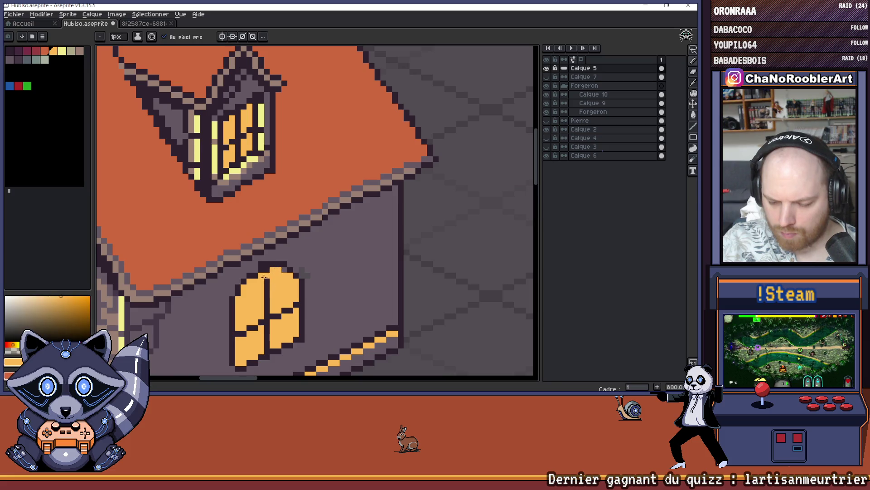
pyautogui.scroll(-4, 267, 288)
pyautogui.scroll(4, 270, 272)
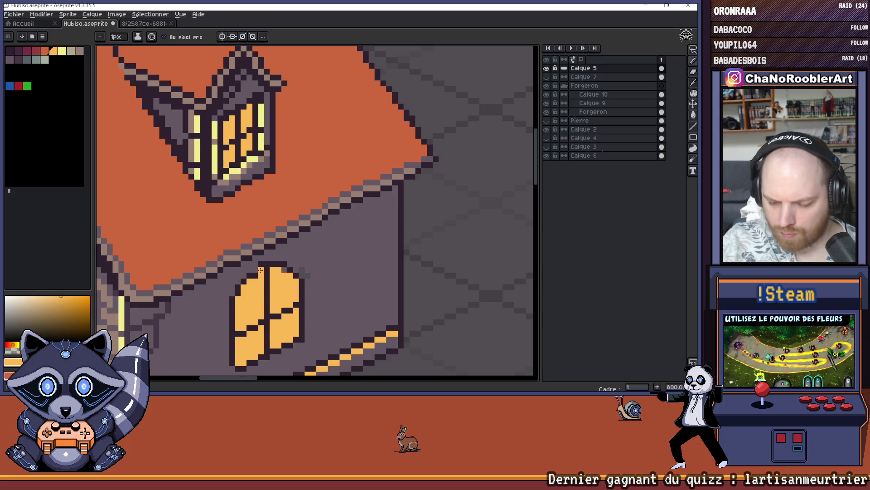
pyautogui.keyDown('alt'); pyautogui.click(254, 273); pyautogui.keyUp('alt')
pyautogui.scroll(-4, 255, 273)
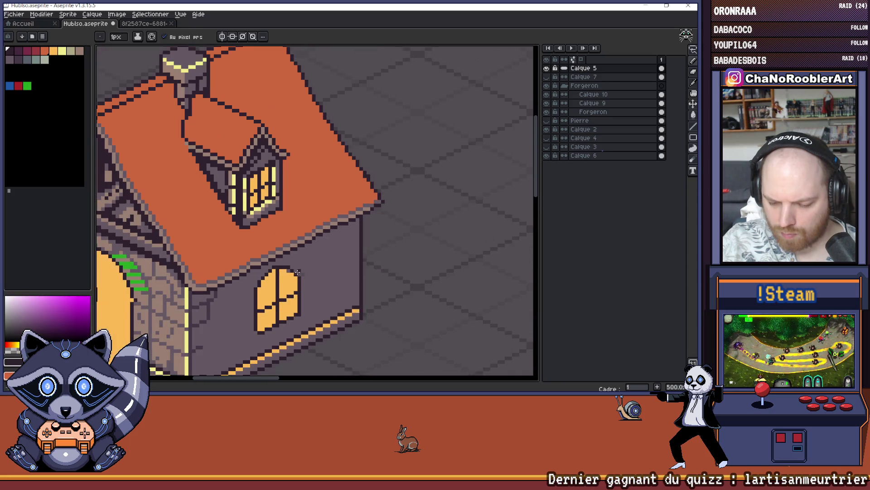
pyautogui.scroll(-2, 311, 266)
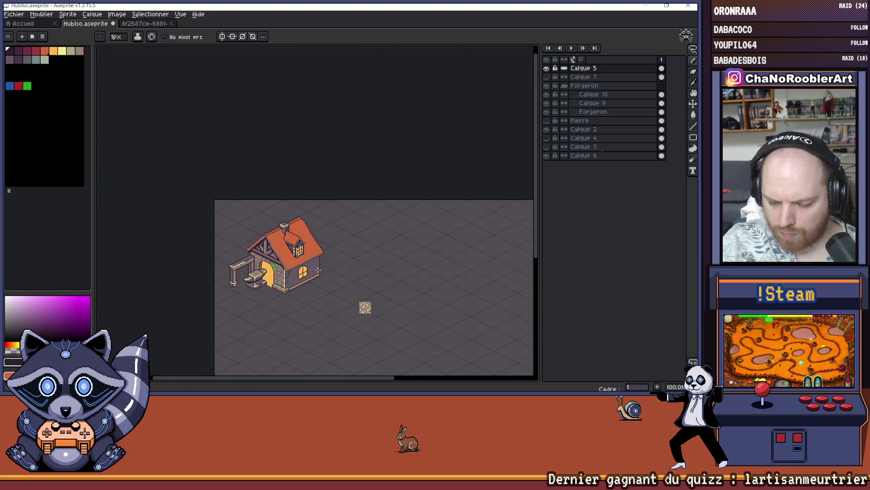
pyautogui.scroll(2, 275, 252)
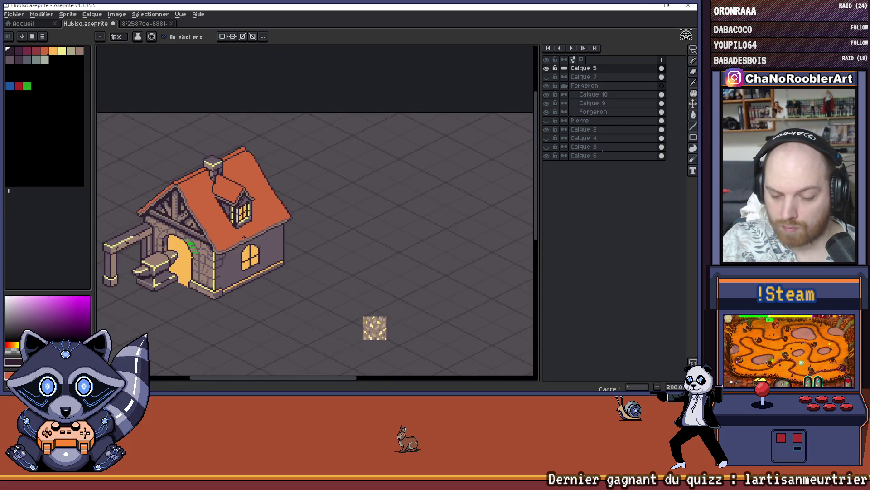
pyautogui.scroll(5, 253, 240)
# Undo the recent window edits, leaving four orange panes in the dark frame without the green line.
pyautogui.hotkey('ctrl', 'z')
pyautogui.hotkey('ctrl', 'z')
pyautogui.hotkey('ctrl', 'z')
pyautogui.hotkey('ctrl', 'z')
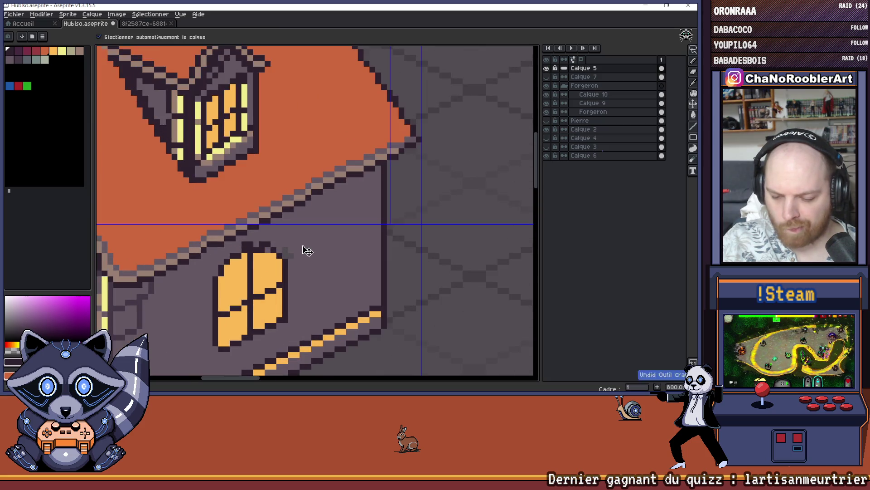
pyautogui.hotkey('ctrl', 'z')
pyautogui.hotkey('ctrl', 'z')
pyautogui.hotkey('ctrl', 'z')
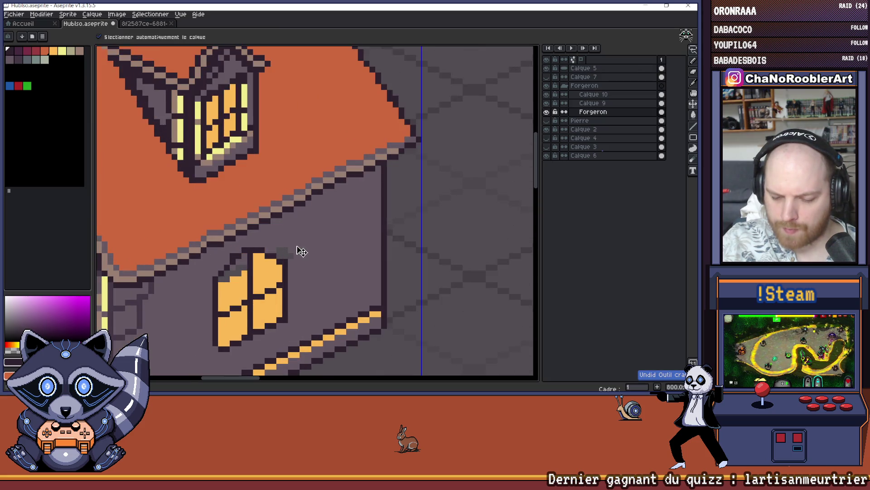
pyautogui.hotkey('ctrl', 'z')
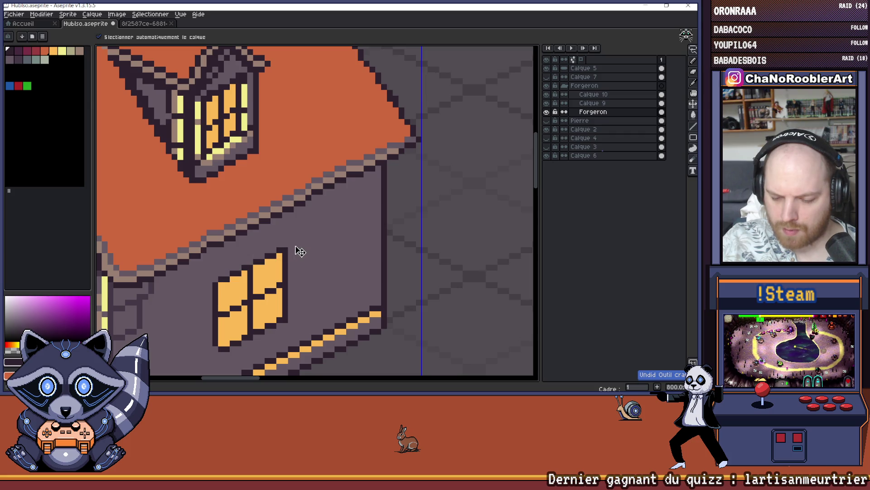
pyautogui.scroll(-2, 299, 250)
pyautogui.press('b')
pyautogui.scroll(-2, 277, 226)
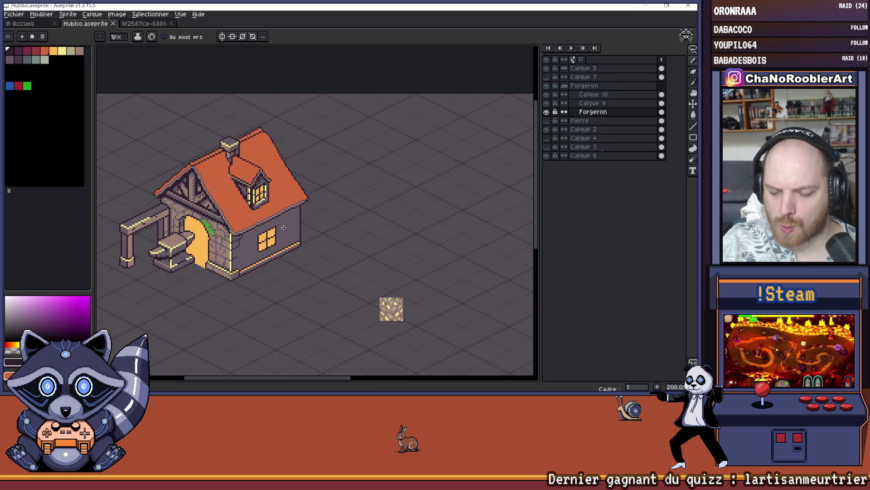
pyautogui.scroll(-2, 284, 227)
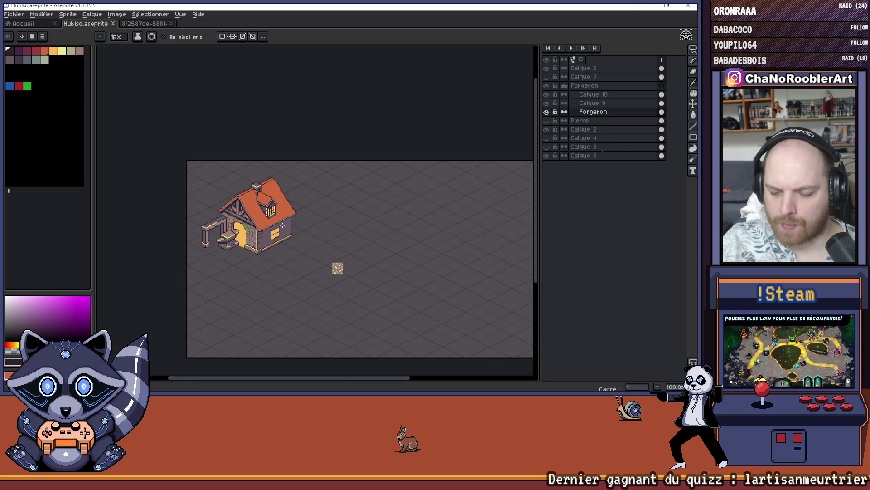
pyautogui.scroll(2, 279, 225)
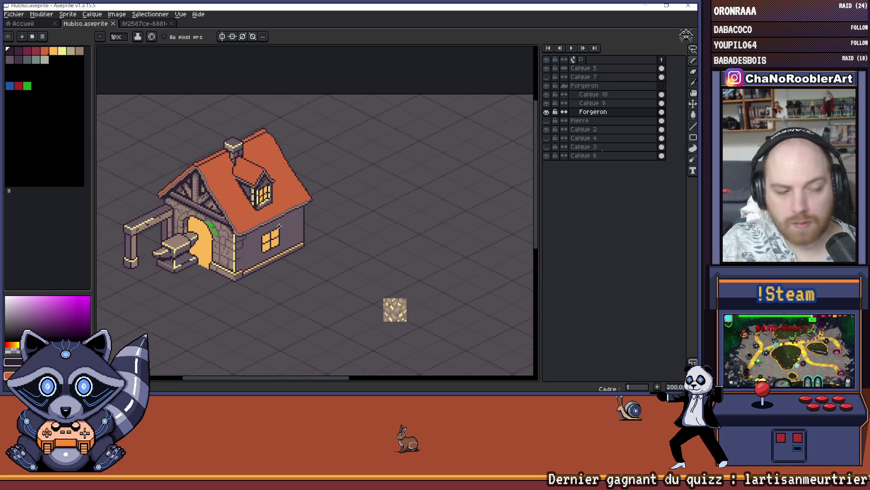
pyautogui.scroll(1, 279, 226)
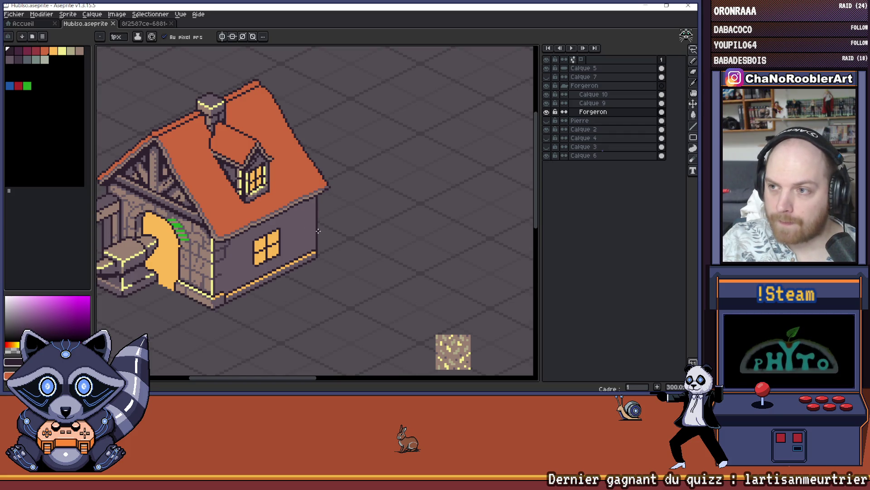
pyautogui.scroll(3, 298, 253)
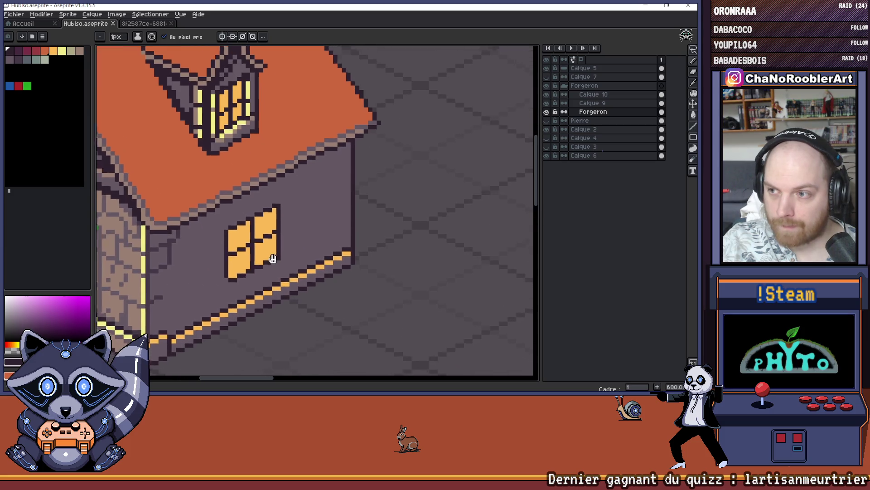
pyautogui.scroll(3, 245, 231)
# Sample the trim yellow and draw a stepped yellow sill line under the side window.
pyautogui.press('i')
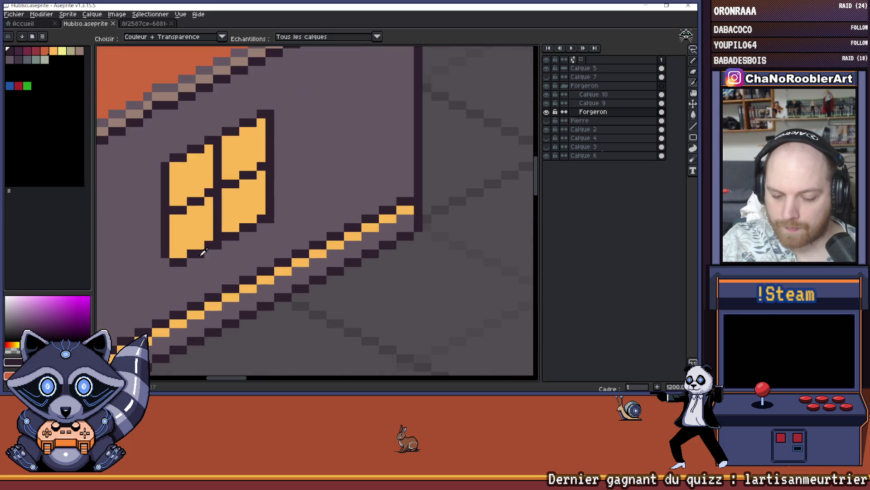
pyautogui.scroll(-3, 199, 250)
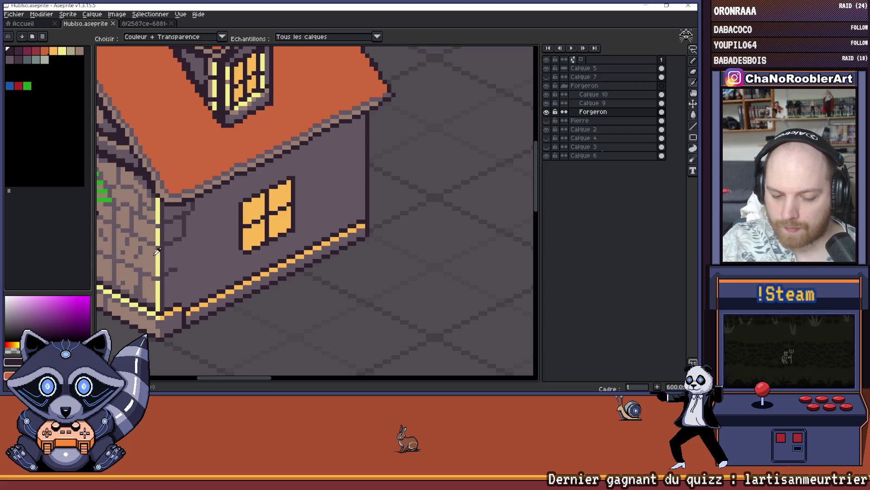
pyautogui.keyDown('alt'); pyautogui.click(161, 255); pyautogui.keyUp('alt')
pyautogui.scroll(3, 266, 248)
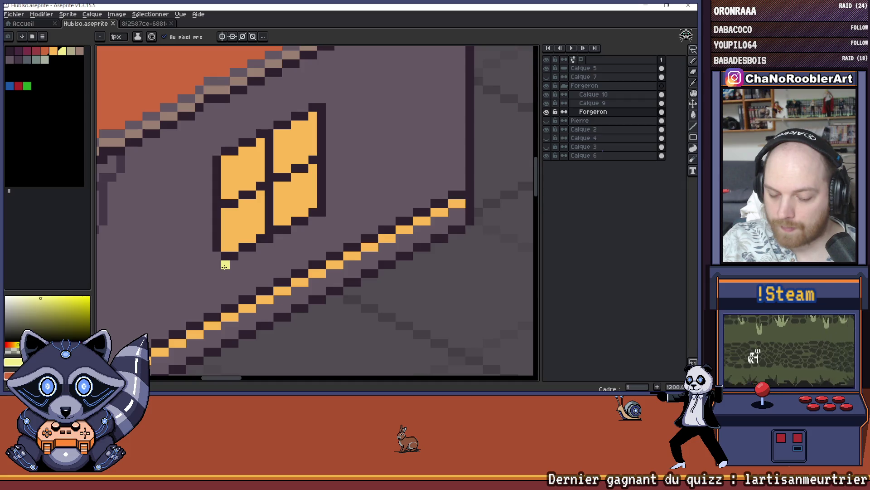
pyautogui.moveTo(226, 273); pyautogui.dragTo(252, 264)
pyautogui.click(268, 258)
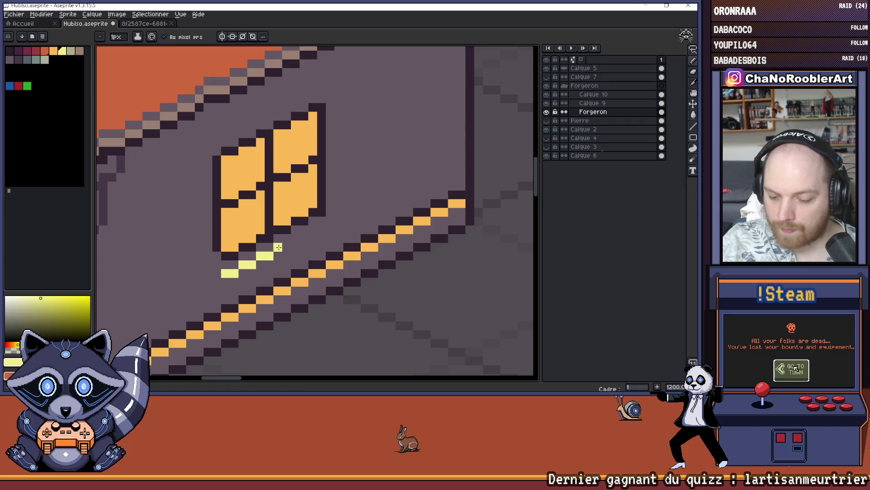
pyautogui.moveTo(279, 247); pyautogui.dragTo(287, 247)
pyautogui.click(303, 238)
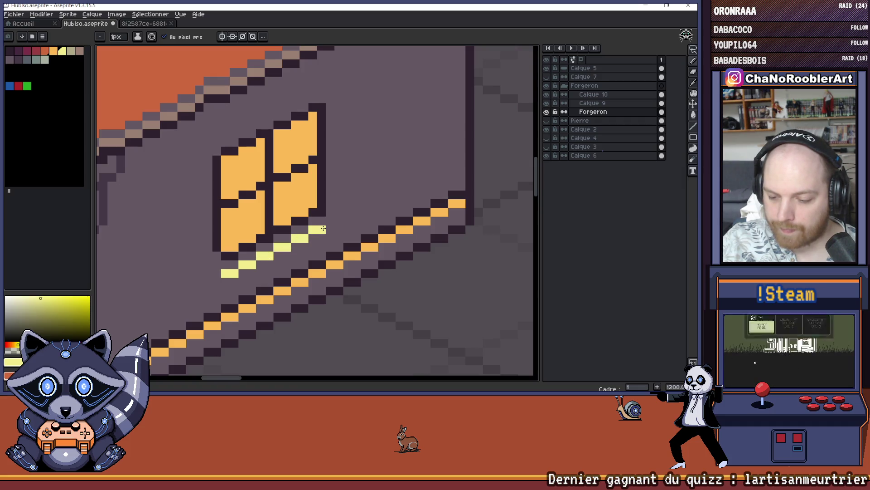
pyautogui.click(323, 229)
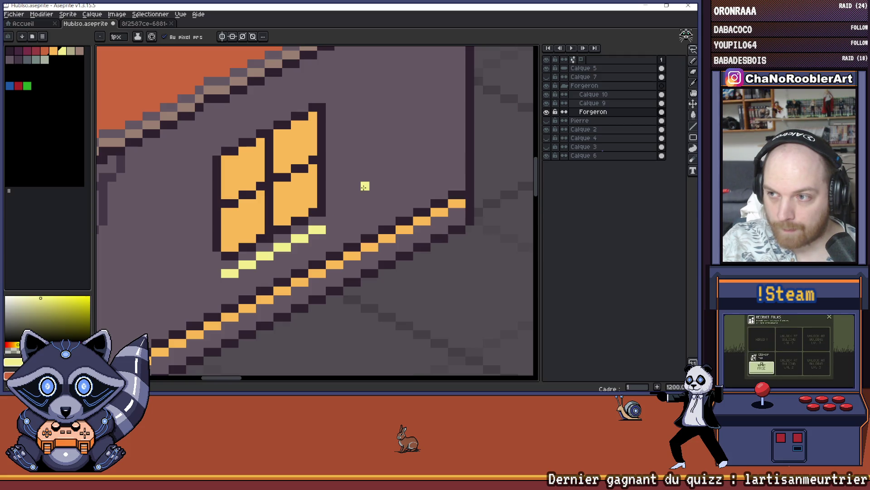
# Draw a vertical yellow highlight down the window's right edge.
pyautogui.moveTo(336, 142); pyautogui.dragTo(331, 153)
pyautogui.moveTo(325, 119); pyautogui.dragTo(323, 236)
pyautogui.scroll(-4, 326, 218)
pyautogui.scroll(1, 327, 215)
pyautogui.scroll(-1, 317, 213)
pyautogui.scroll(-1, 308, 214)
# Sample the door's orange and paint orange light along the sill below the window.
pyautogui.press('alt')
pyautogui.keyDown('alt'); pyautogui.click(187, 221); pyautogui.keyUp('alt')
pyautogui.scroll(5, 246, 236)
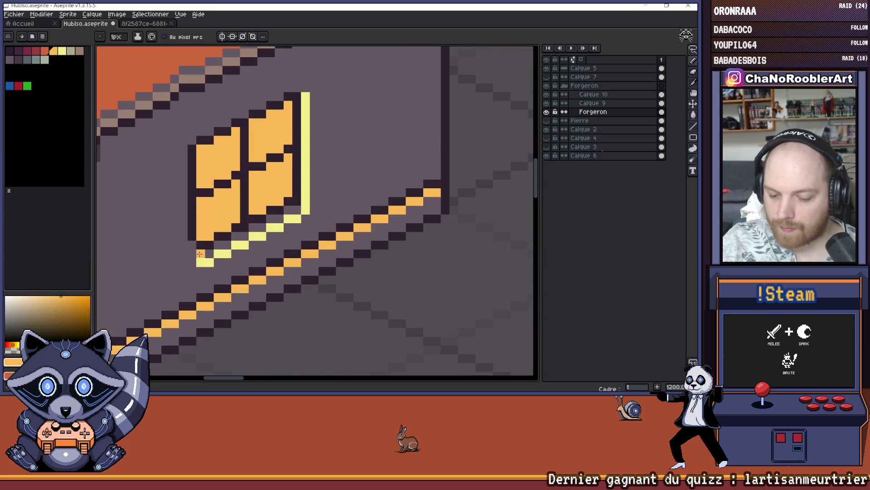
pyautogui.moveTo(216, 249); pyautogui.dragTo(296, 215)
pyautogui.scroll(-6, 301, 214)
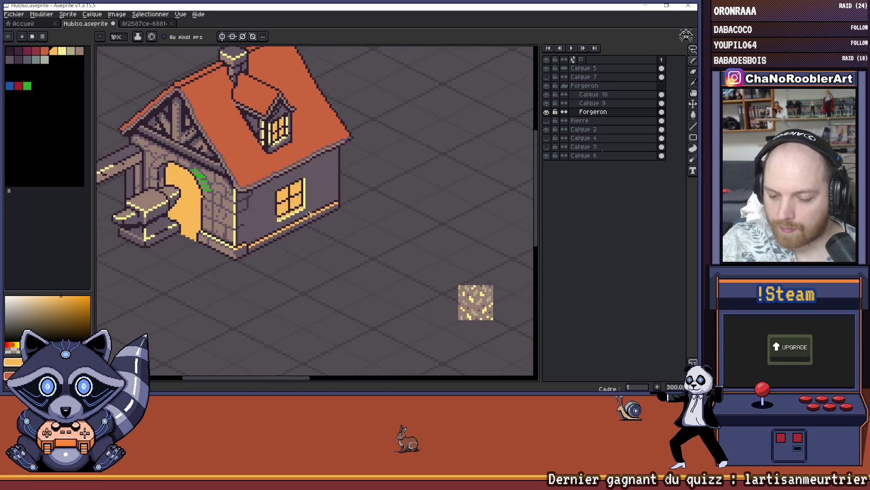
# Sample the window's pale yellow edge and paint one matching pixel at its bottom-left corner.
pyautogui.scroll(-6, 280, 183)
pyautogui.scroll(5, 291, 201)
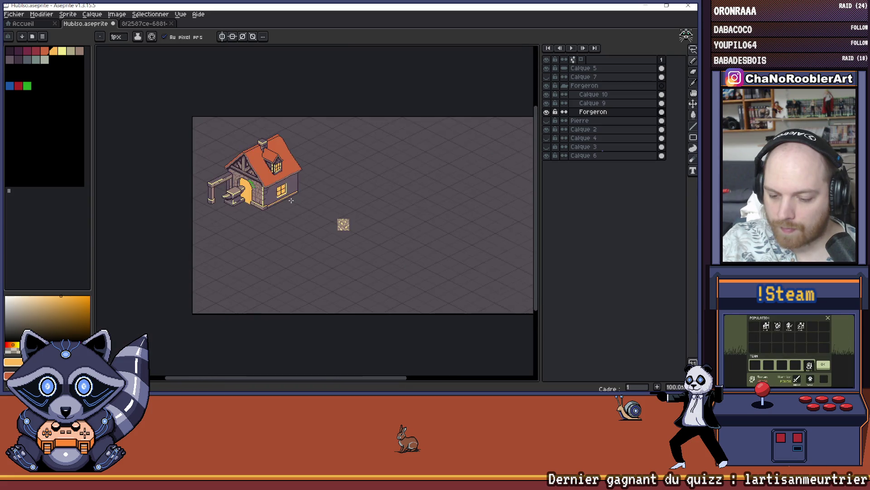
pyautogui.scroll(5, 267, 172)
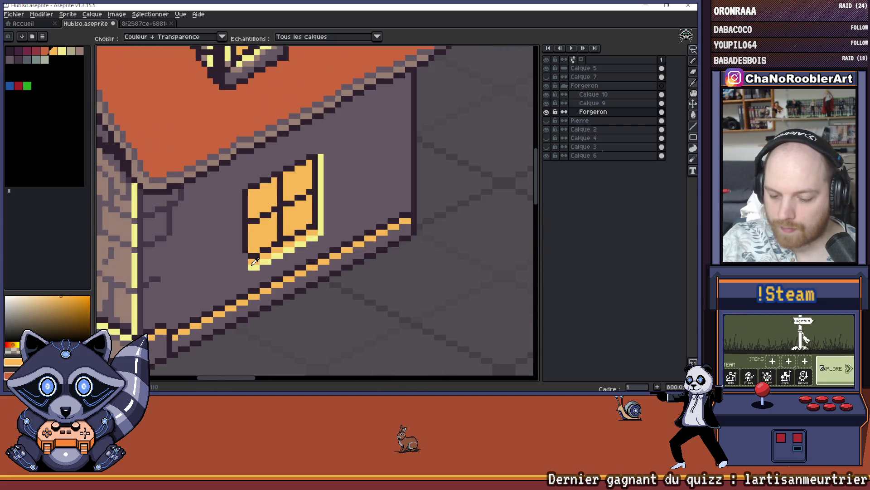
pyautogui.keyDown('alt'); pyautogui.click(253, 262); pyautogui.keyUp('alt')
pyautogui.click(265, 255)
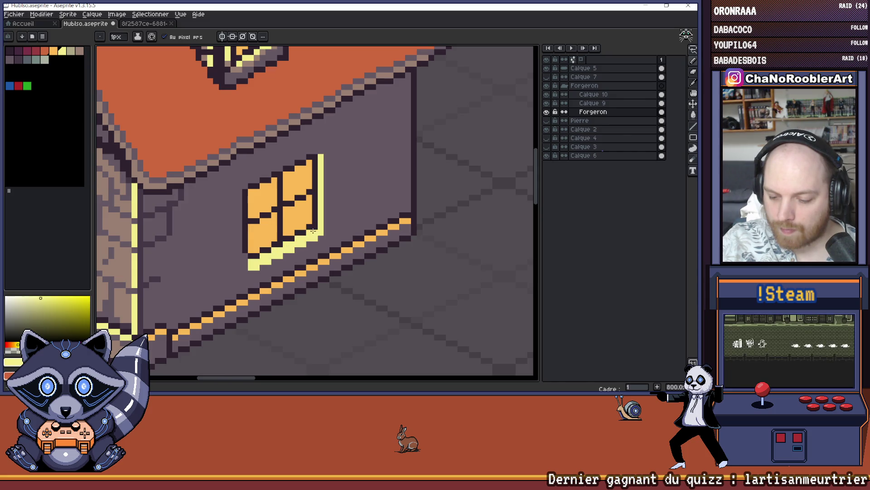
pyautogui.scroll(-4, 313, 231)
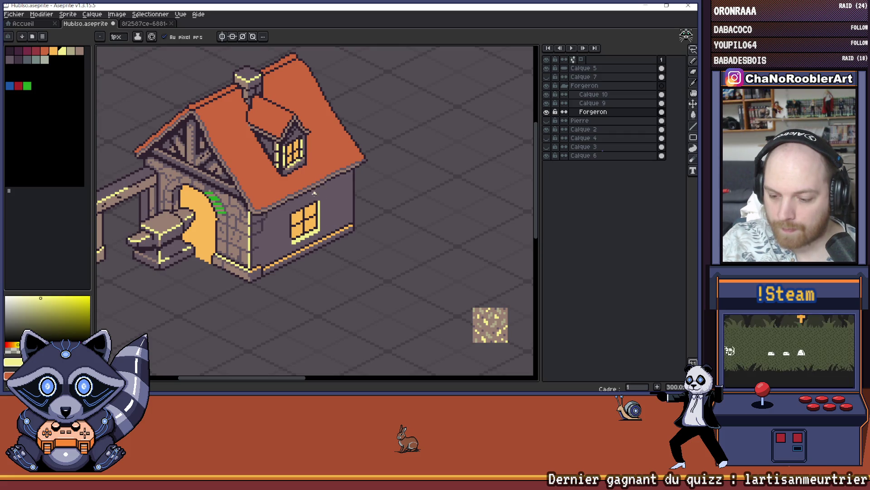
pyautogui.scroll(4, 317, 198)
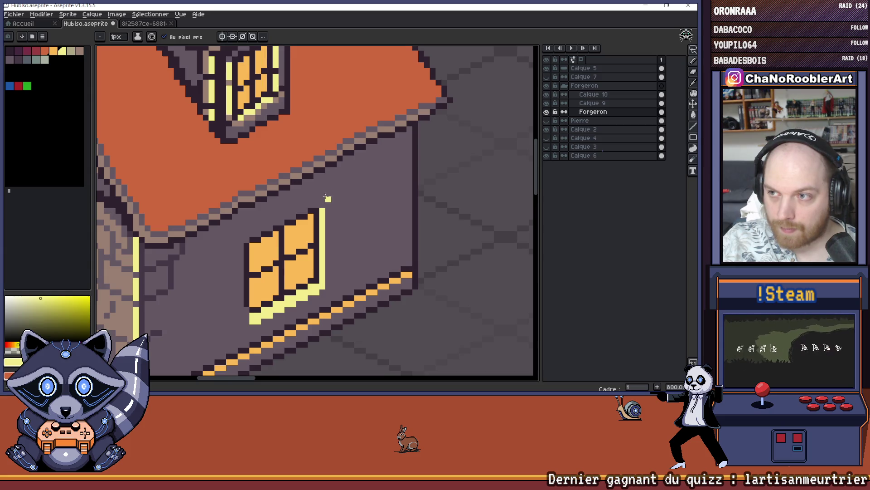
pyautogui.scroll(-4, 326, 194)
pyautogui.scroll(2, 318, 195)
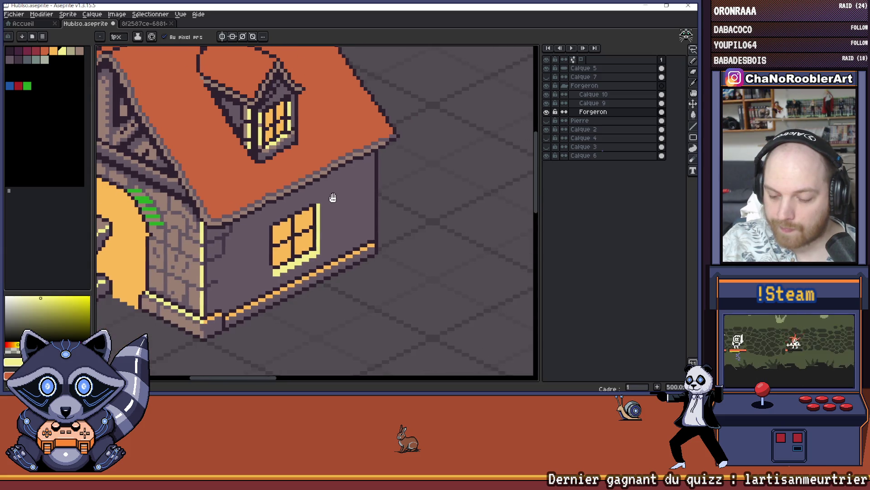
pyautogui.scroll(-3, 310, 195)
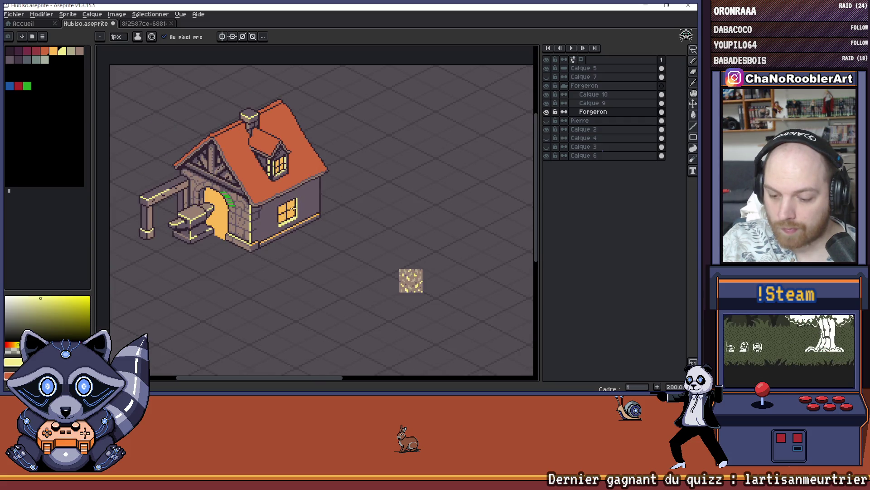
pyautogui.scroll(5, 287, 210)
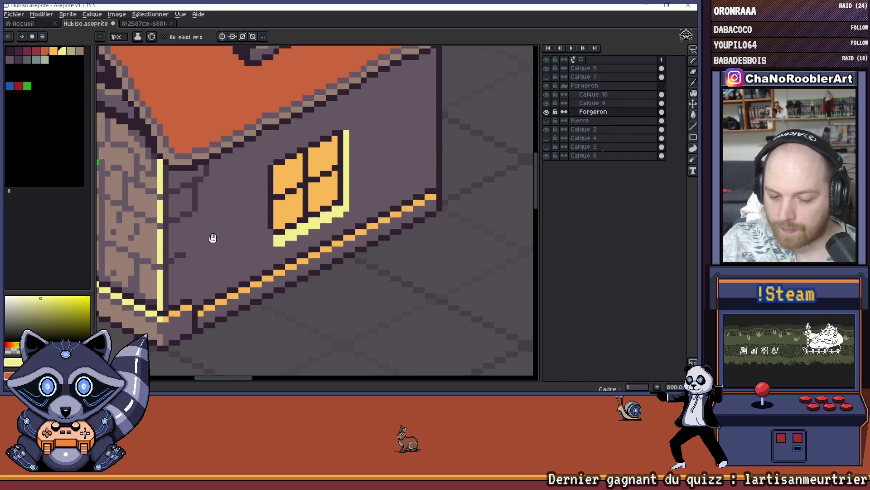
# Pick the purple-grey wall colour from the canvas beside the side window.
pyautogui.scroll(2, 209, 217)
pyautogui.keyDown('alt'); pyautogui.click(241, 189); pyautogui.keyUp('alt')
pyautogui.moveTo(369, 227); pyautogui.dragTo(314, 224)
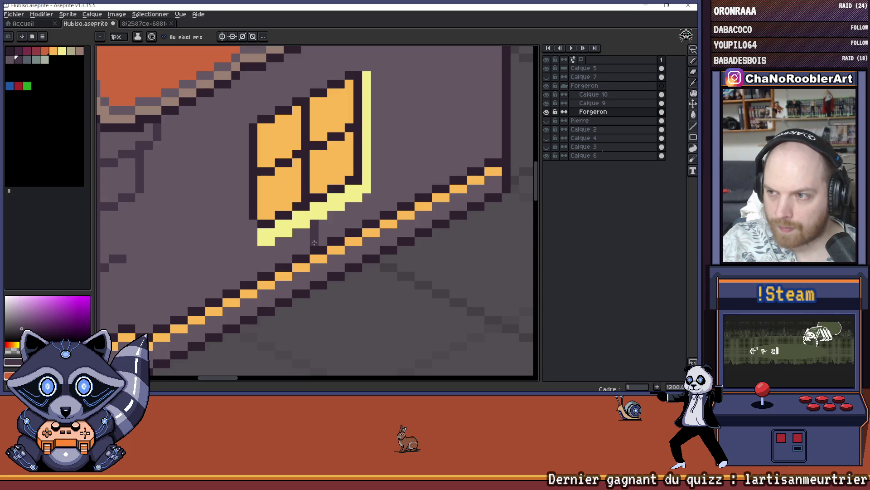
pyautogui.scroll(-5, 333, 206)
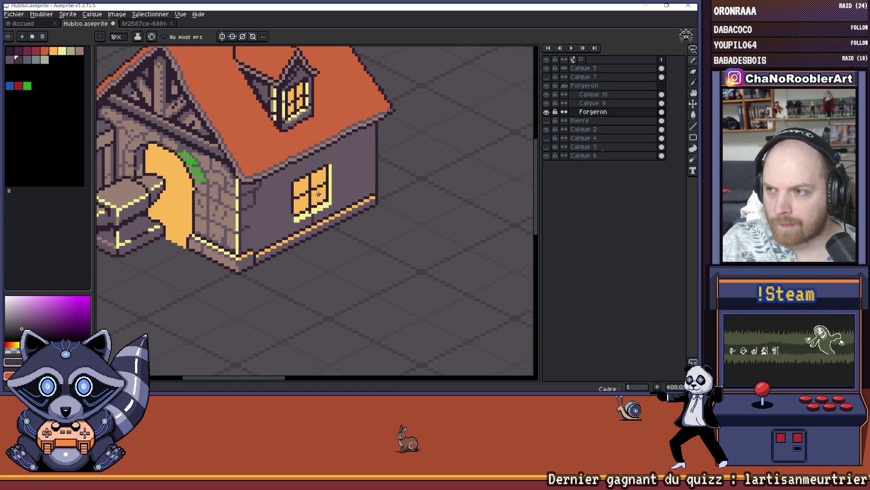
pyautogui.scroll(5, 343, 191)
pyautogui.scroll(1, 340, 190)
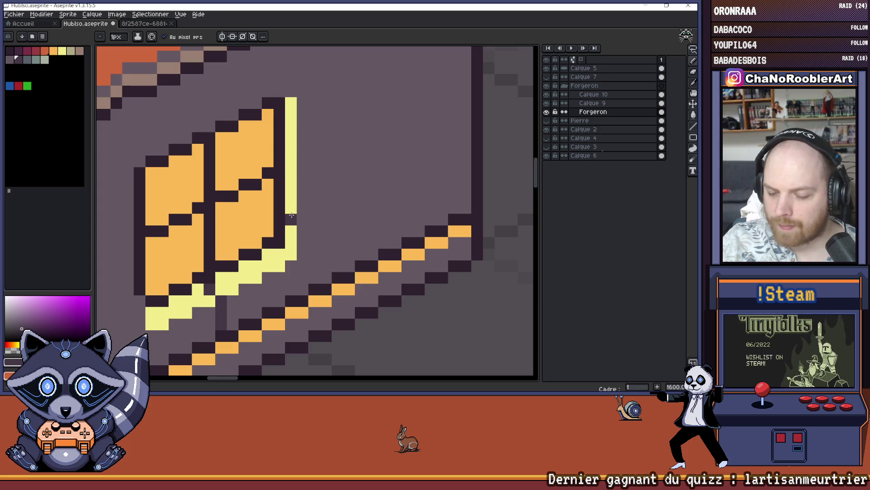
pyautogui.scroll(-3, 317, 215)
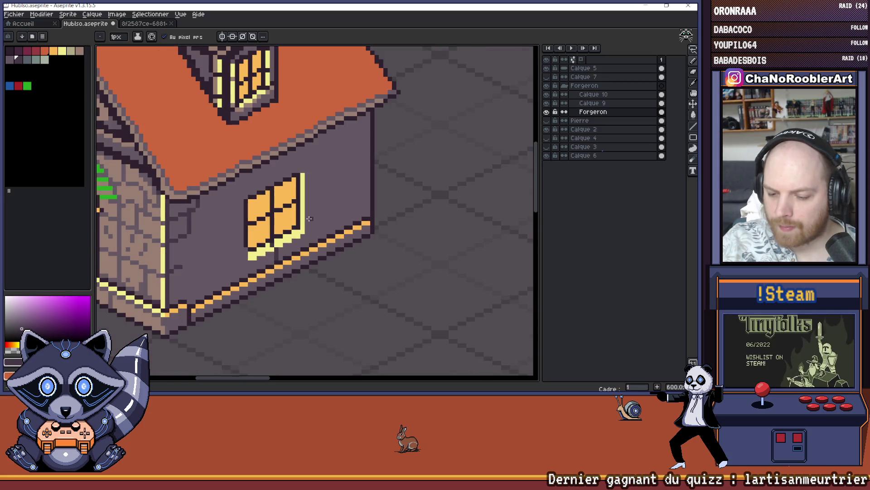
pyautogui.scroll(-1, 321, 215)
pyautogui.scroll(5, 294, 214)
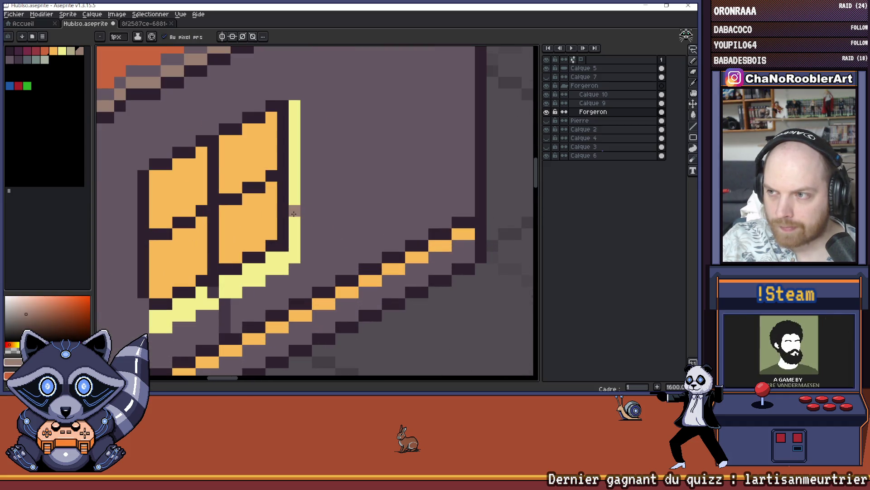
pyautogui.keyDown('alt'); pyautogui.click(346, 204); pyautogui.keyUp('alt')
pyautogui.press('alt')
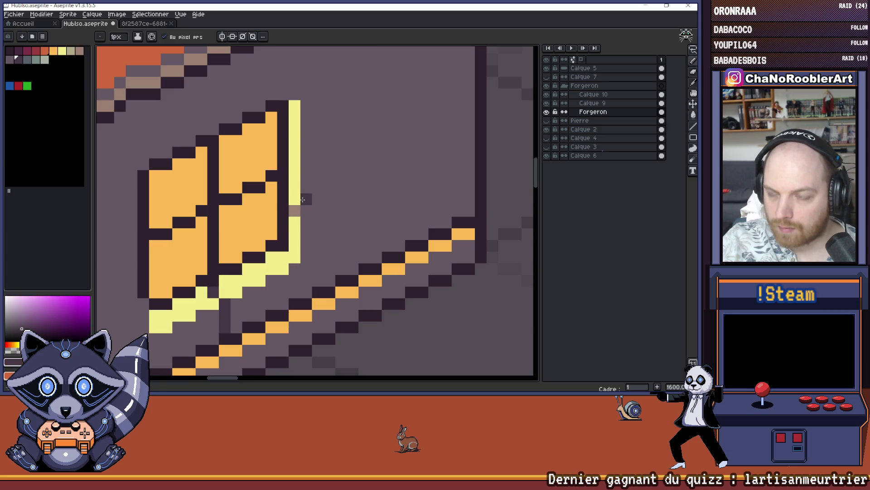
# Pencil dark pixels right of the yellow window frame, undoing one stray stroke and redrawing it.
pyautogui.scroll(-3, 304, 198)
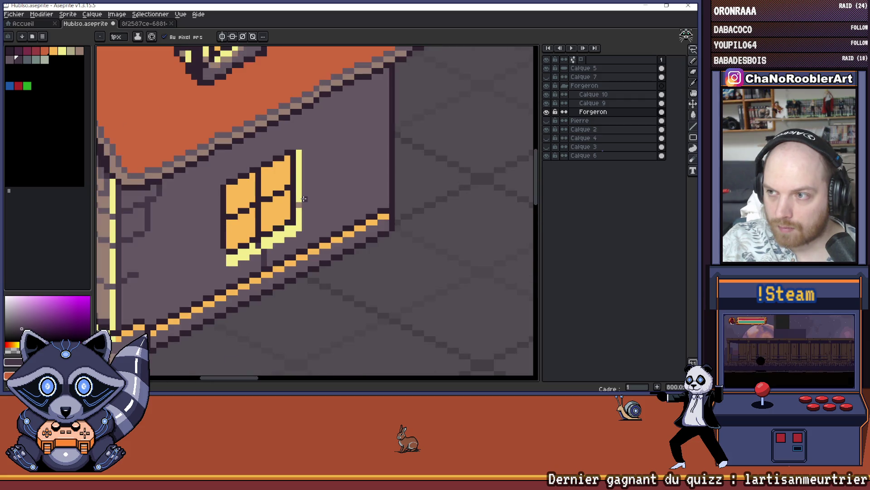
pyautogui.scroll(-3, 341, 206)
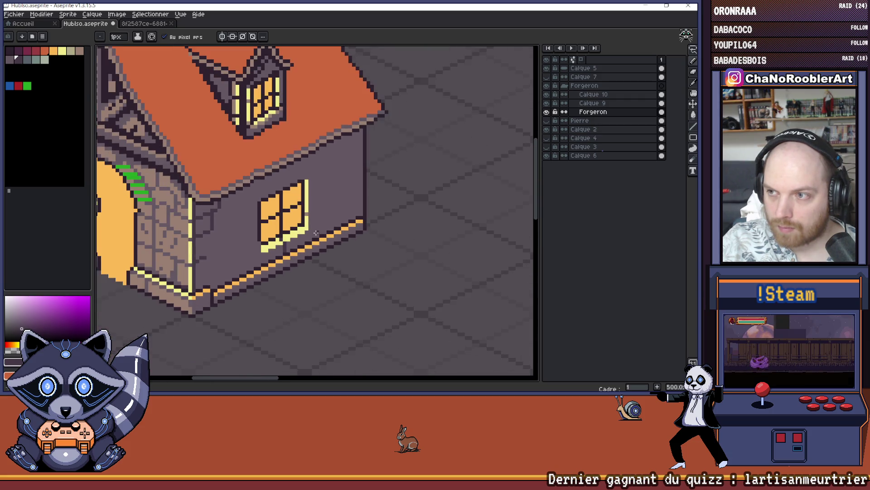
pyautogui.scroll(5, 330, 209)
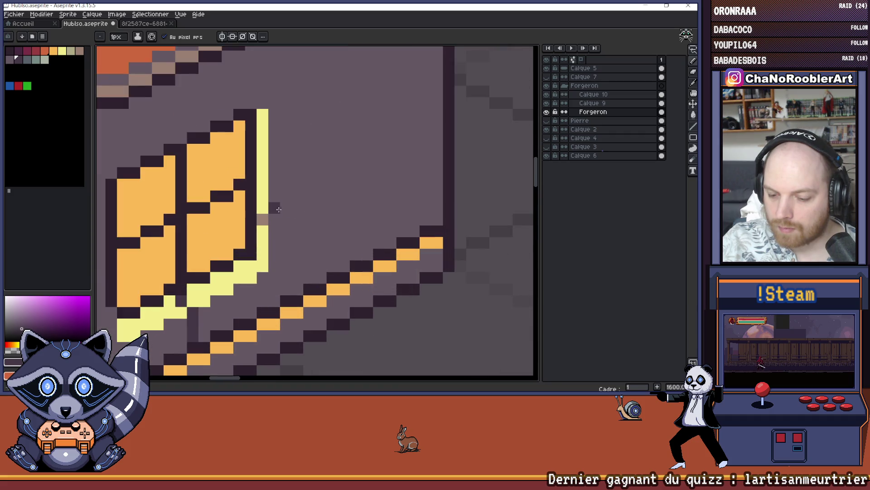
pyautogui.click(286, 207)
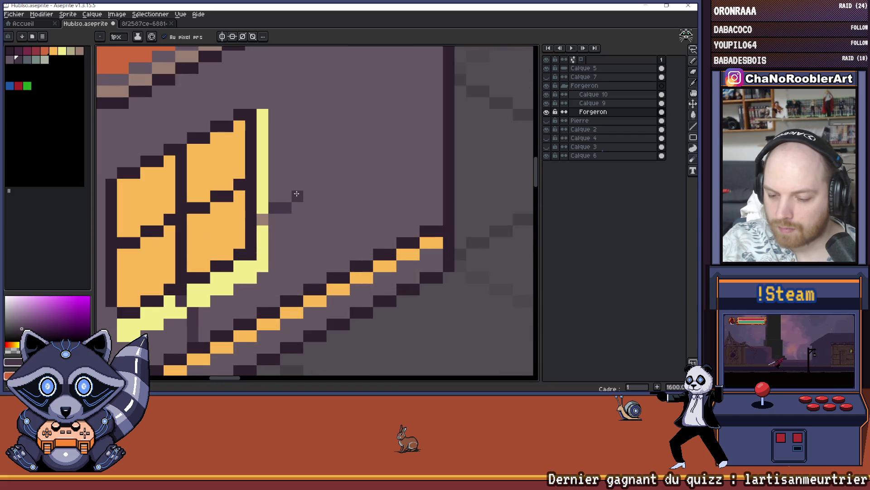
pyautogui.scroll(-3, 308, 169)
pyautogui.scroll(1, 307, 169)
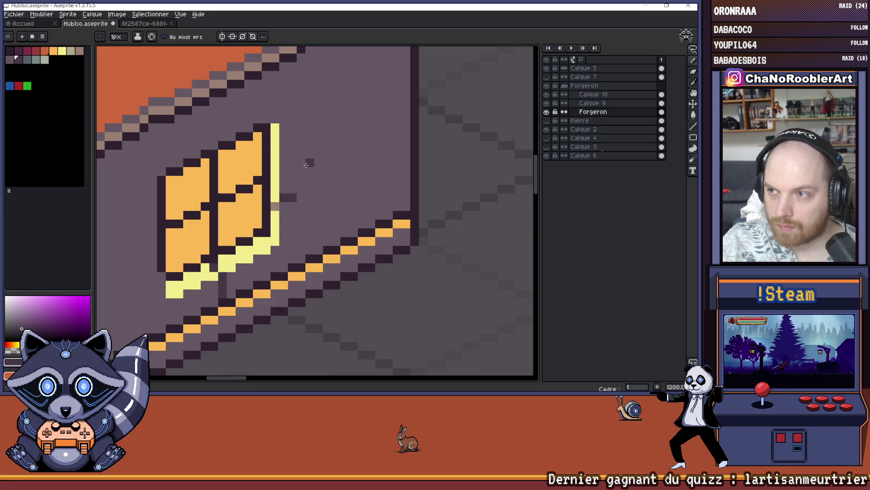
pyautogui.scroll(1, 309, 178)
pyautogui.click(295, 212)
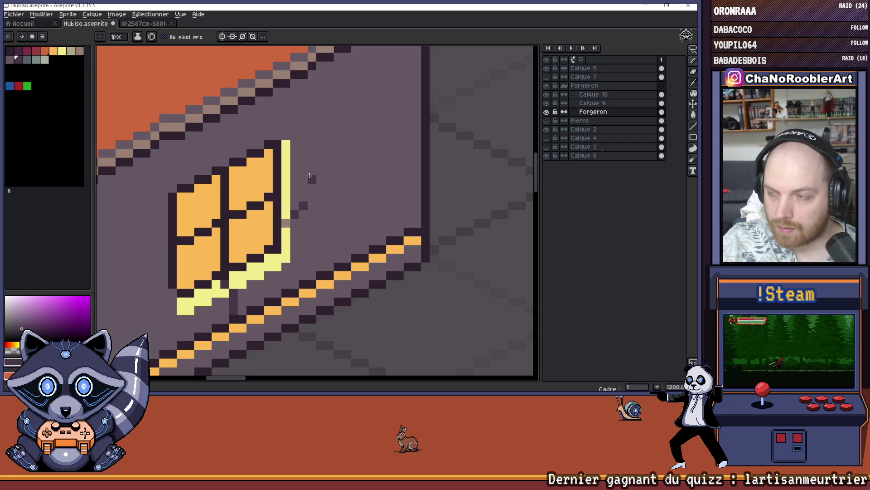
pyautogui.hotkey('ctrl', 'z')
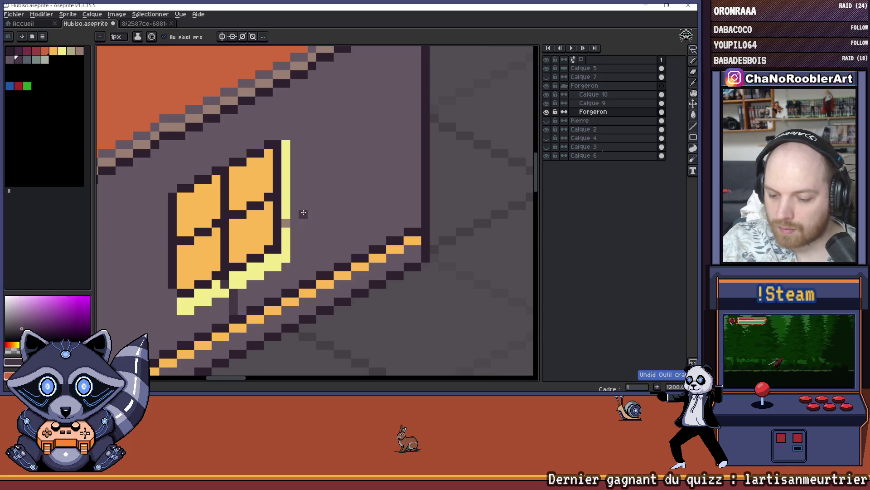
pyautogui.moveTo(303, 212); pyautogui.dragTo(297, 213)
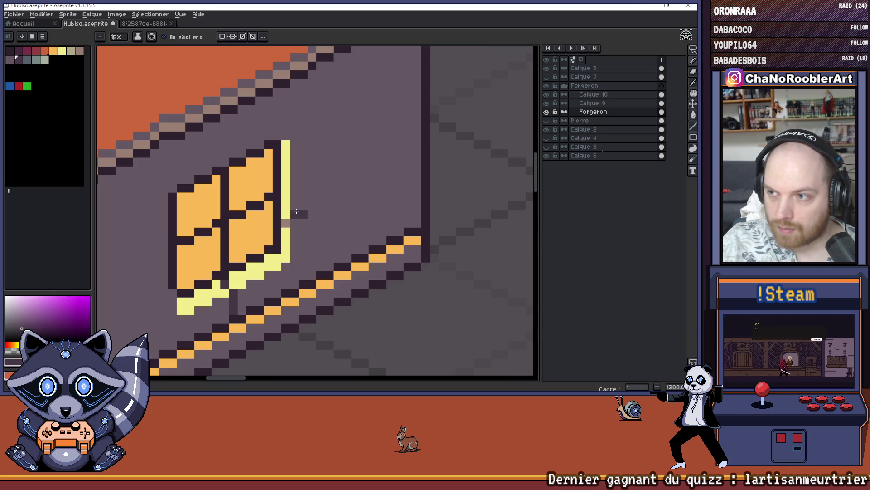
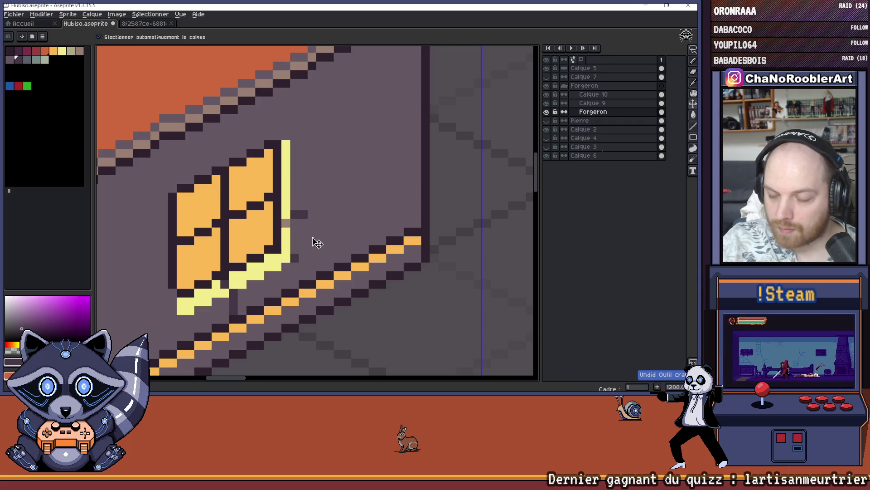
# Switch to the Pencil and adjust the zoom and view around the lit side window.
pyautogui.press('b')
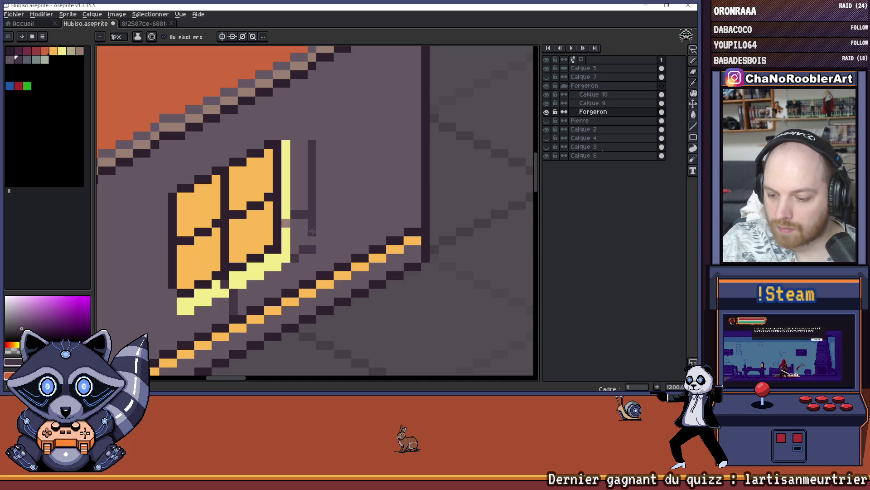
pyautogui.scroll(-5, 317, 231)
pyautogui.scroll(1, 316, 226)
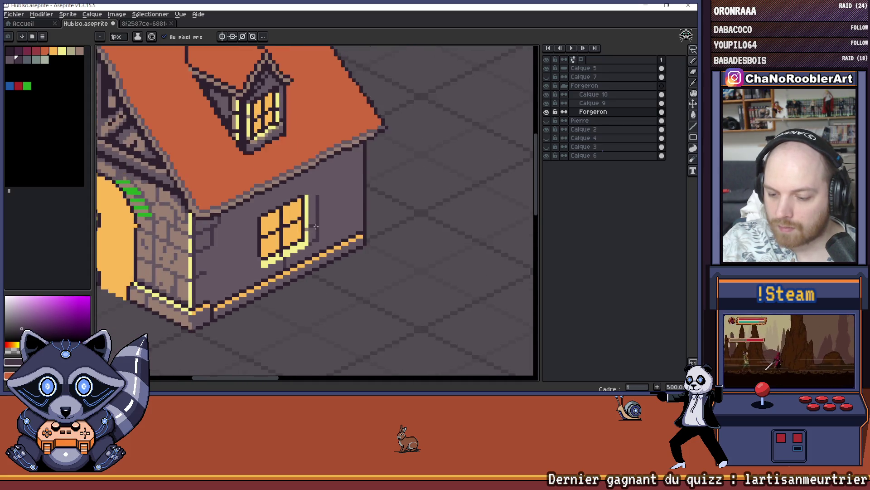
pyautogui.scroll(4, 310, 156)
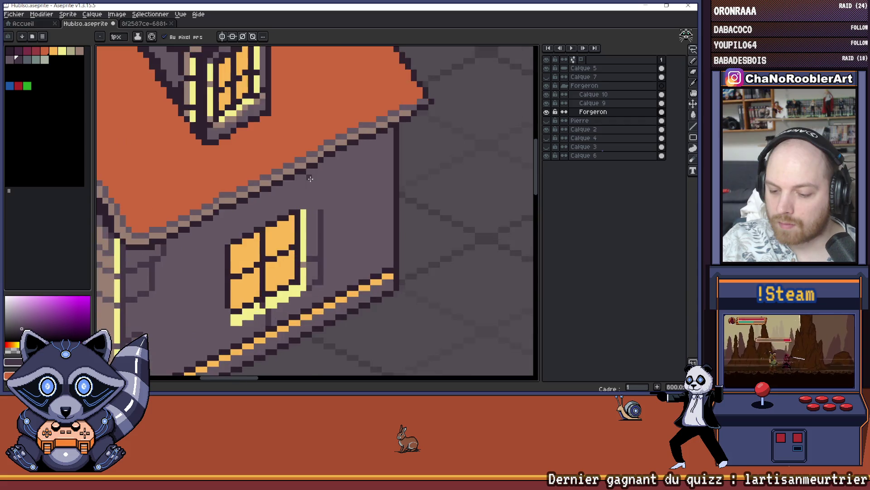
pyautogui.scroll(-8, 312, 187)
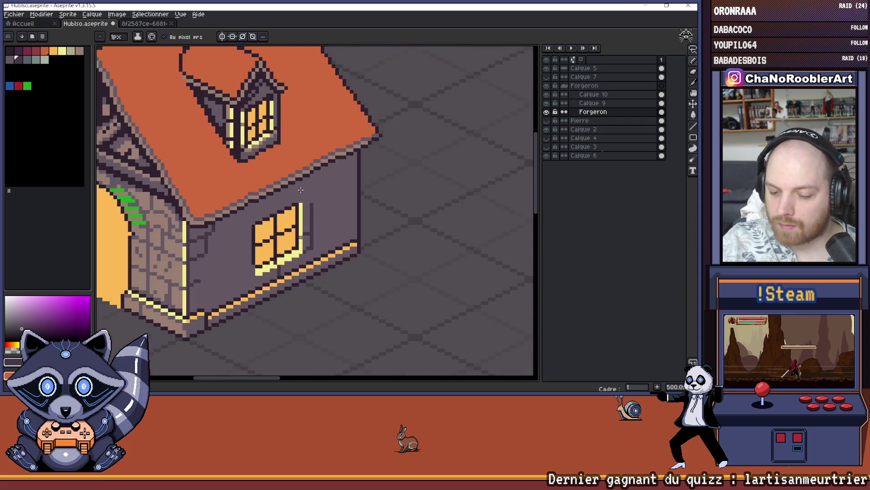
pyautogui.scroll(3, 301, 191)
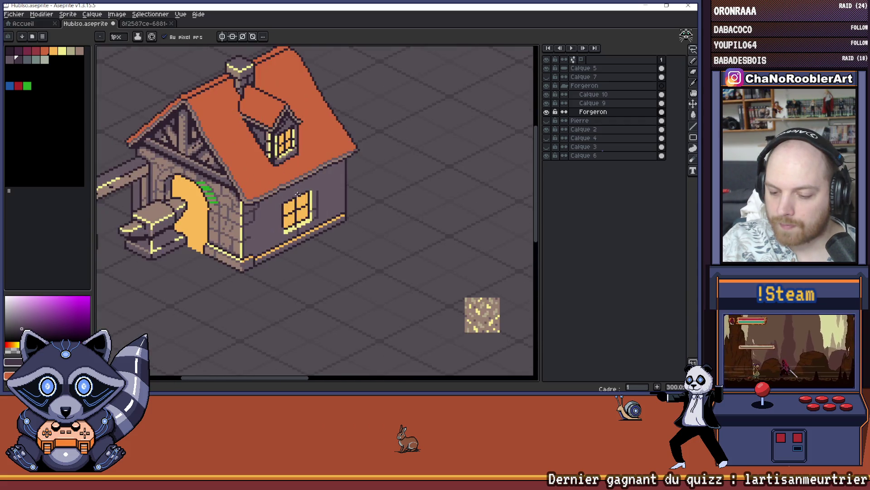
pyautogui.scroll(-3, 300, 192)
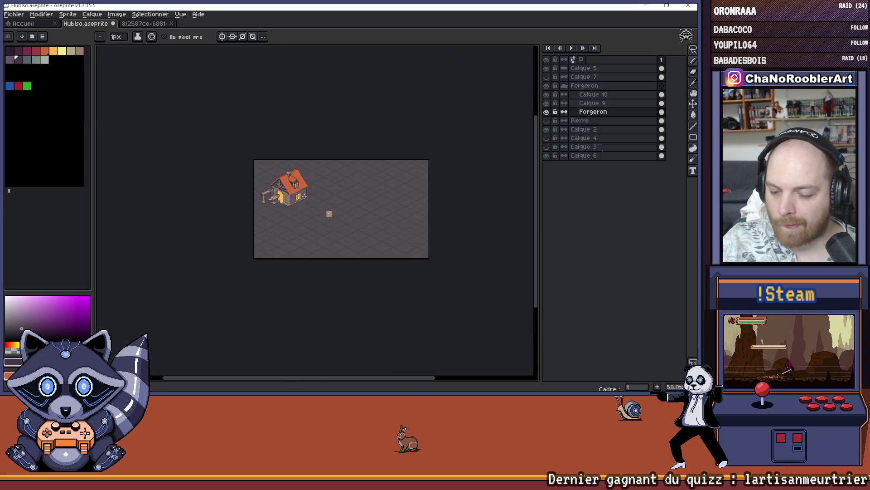
pyautogui.scroll(1, 318, 195)
pyautogui.moveTo(331, 193); pyautogui.dragTo(294, 206)
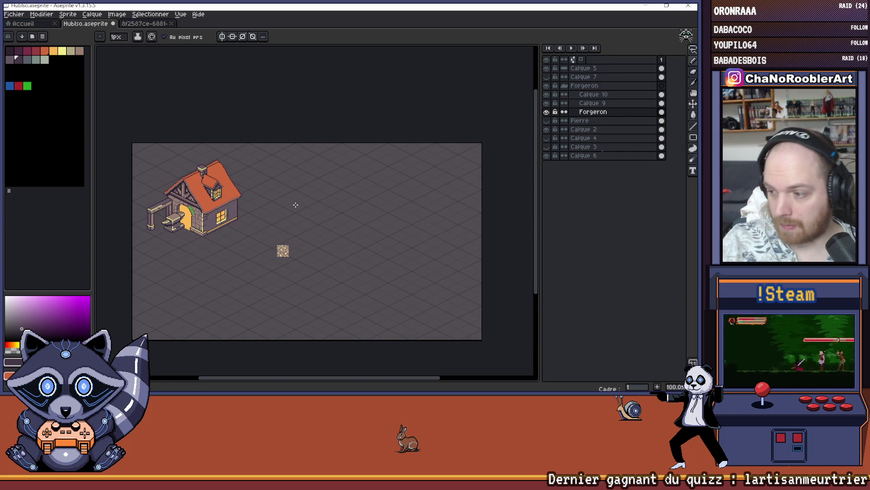
# On Calque 5, nudge the gold ground tile left with Move, then delete it.
pyautogui.click(553, 69)
pyautogui.scroll(2, 283, 184)
pyautogui.scroll(-2, 283, 184)
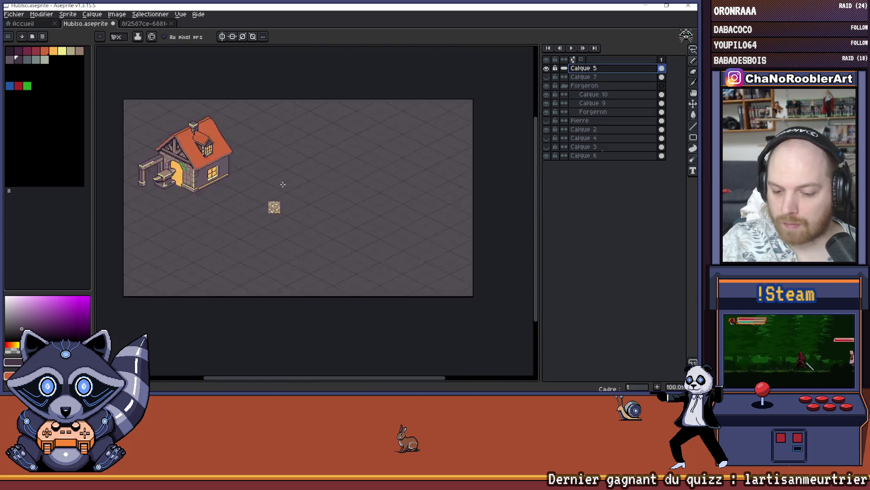
pyautogui.scroll(3, 283, 185)
pyautogui.scroll(-2, 233, 192)
pyautogui.press('v')
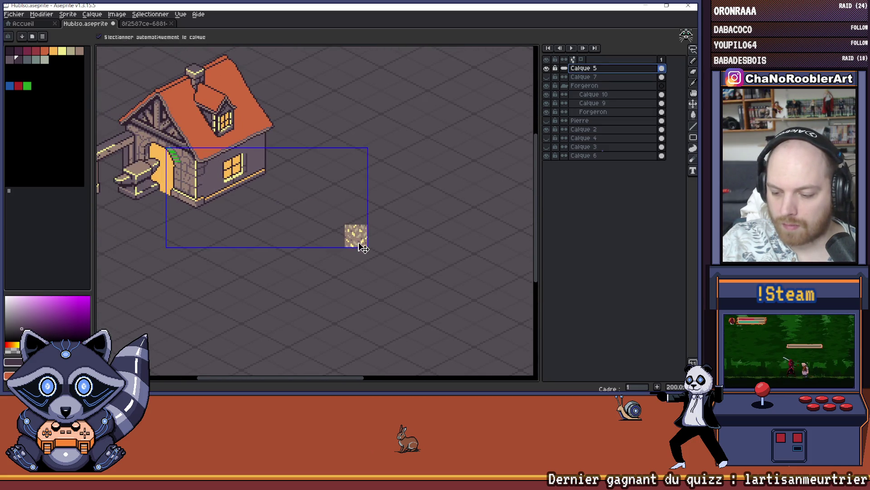
pyautogui.moveTo(363, 247)
pyautogui.mouseDown()
pyautogui.moveTo(359, 236)
pyautogui.moveTo(353, 242)
pyautogui.mouseUp()
pyautogui.press('Delete')
pyautogui.scroll(2, 355, 222)
pyautogui.scroll(-4, 378, 213)
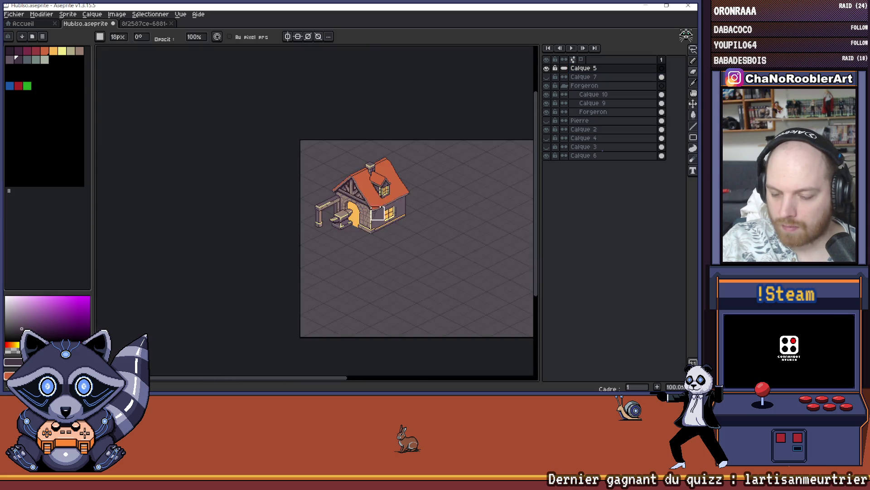
pyautogui.scroll(2, 278, 223)
# Select Calque 9 and toggle the anvil and Forgeron layers' visibility to check them.
pyautogui.click(603, 103)
pyautogui.click(547, 104)
pyautogui.click(547, 103)
pyautogui.click(547, 103)
pyautogui.click(546, 103)
pyautogui.click(547, 104)
pyautogui.click(546, 103)
pyautogui.click(547, 112)
pyautogui.click(546, 112)
# Make Forgeron active, bring the side wall into view, and eyedrop the window's orange.
pyautogui.click(589, 113)
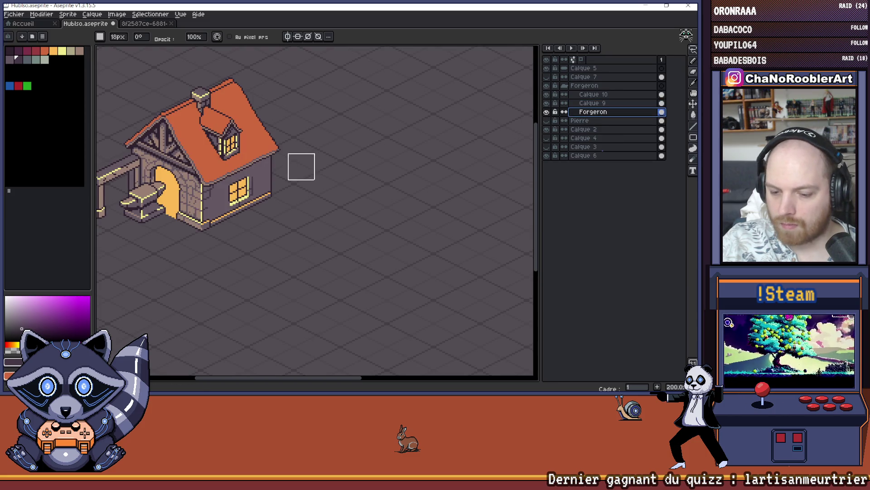
pyautogui.scroll(1, 301, 166)
pyautogui.moveTo(274, 167); pyautogui.dragTo(322, 142)
pyautogui.scroll(1, 303, 141)
pyautogui.press('alt')
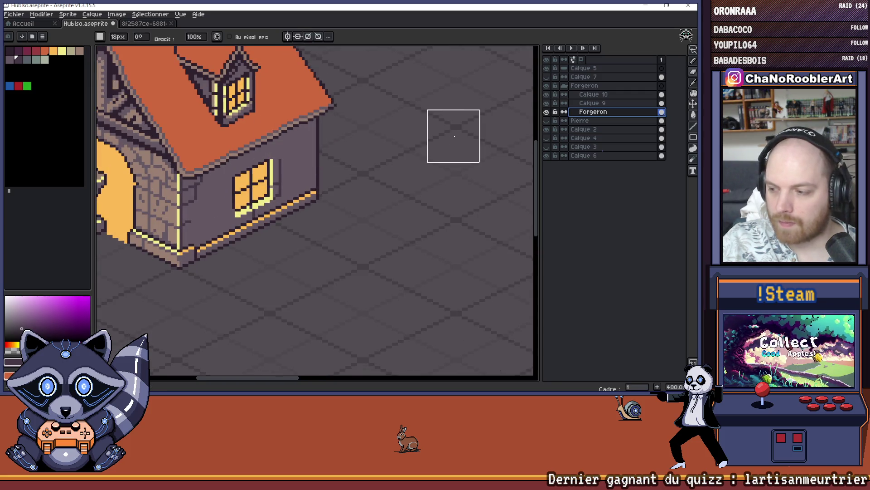
pyautogui.scroll(-2, 272, 158)
pyautogui.scroll(2, 261, 160)
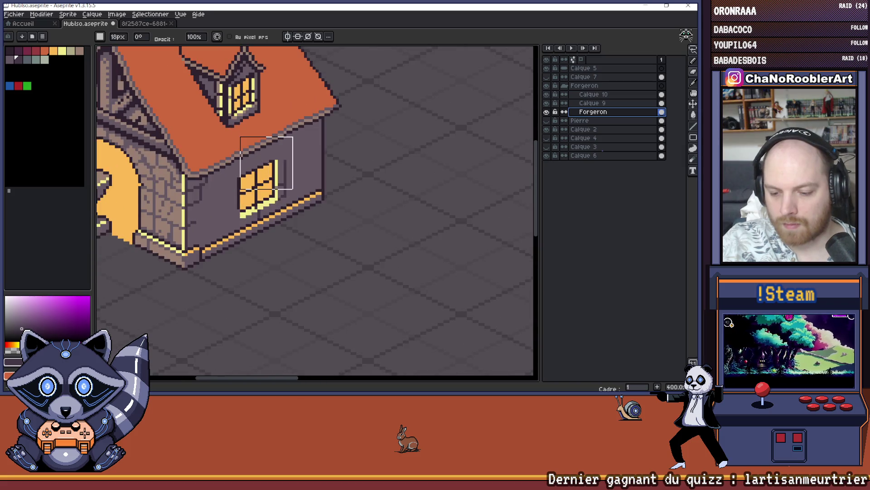
pyautogui.keyDown('alt'); pyautogui.click(271, 159); pyautogui.keyUp('alt')
pyautogui.keyDown('alt'); pyautogui.click(261, 169); pyautogui.keyUp('alt')
pyautogui.scroll(-2, 261, 171)
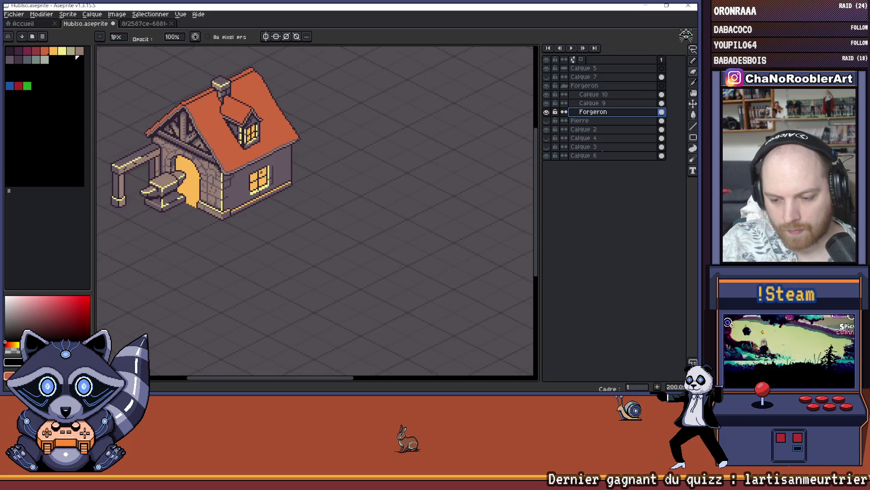
pyautogui.keyDown('alt'); pyautogui.click(261, 171); pyautogui.keyUp('alt')
# Zoom around the house and switch back to the Eyedropper near the gable.
pyautogui.scroll(4, 258, 161)
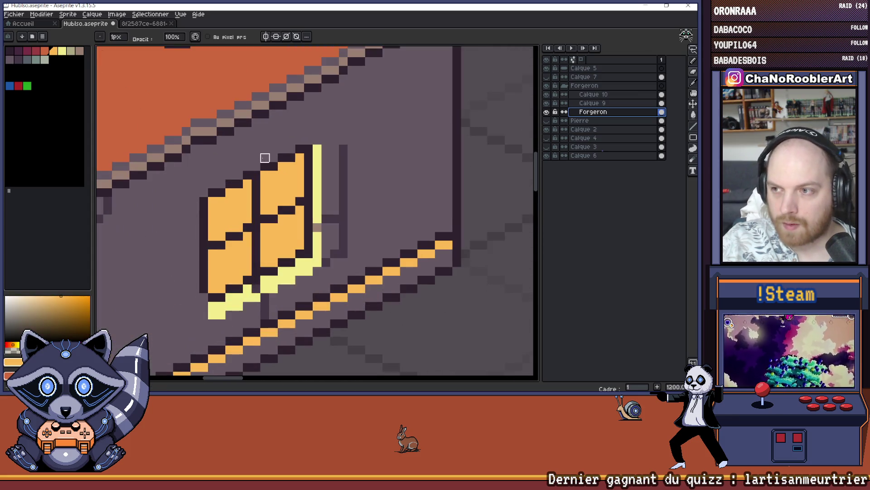
pyautogui.scroll(-3, 267, 159)
pyautogui.scroll(1, 263, 161)
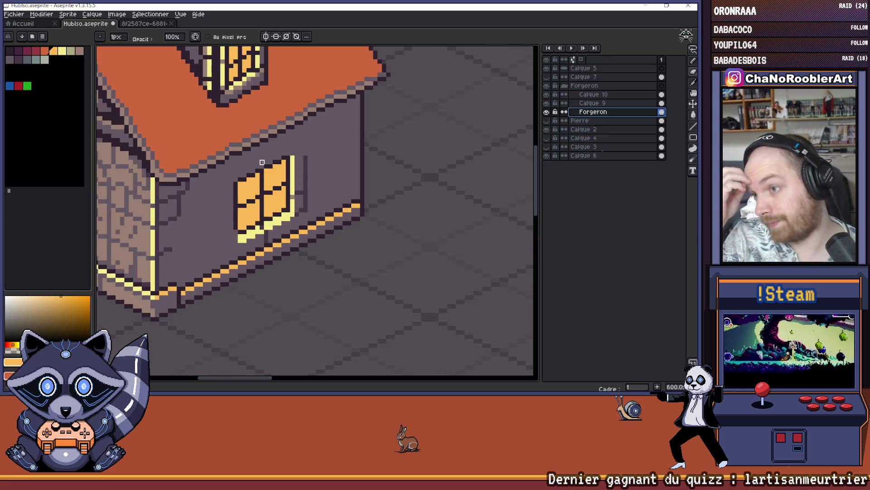
pyautogui.scroll(-5, 262, 162)
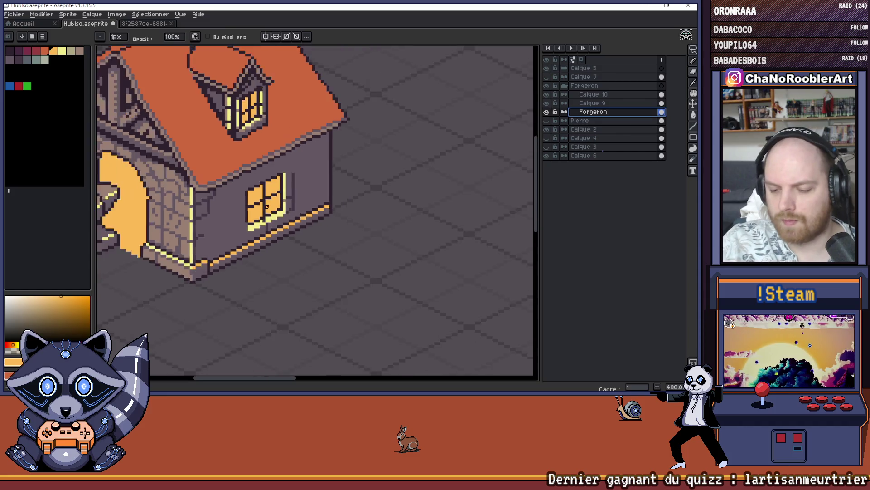
pyautogui.scroll(3, 275, 194)
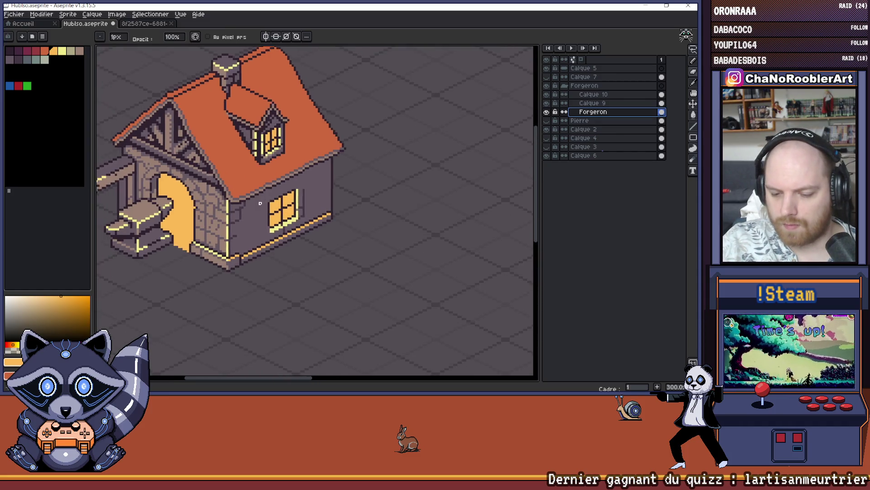
pyautogui.scroll(-2, 265, 208)
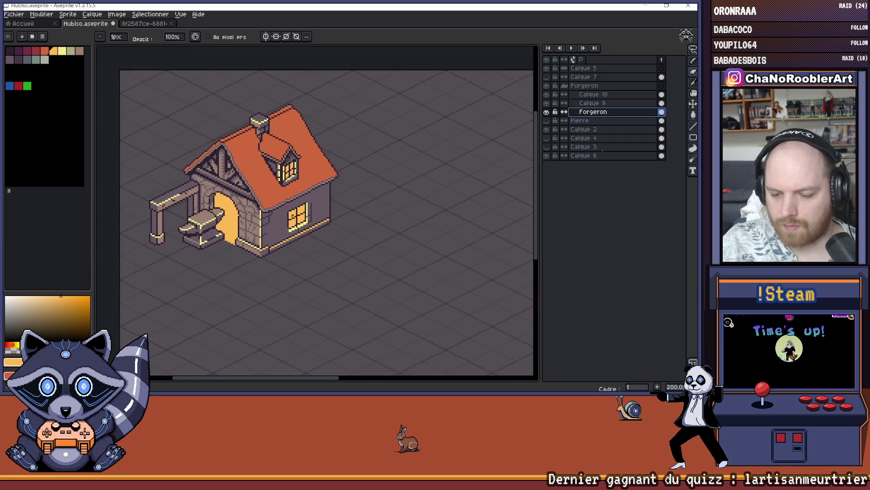
pyautogui.scroll(-1, 287, 215)
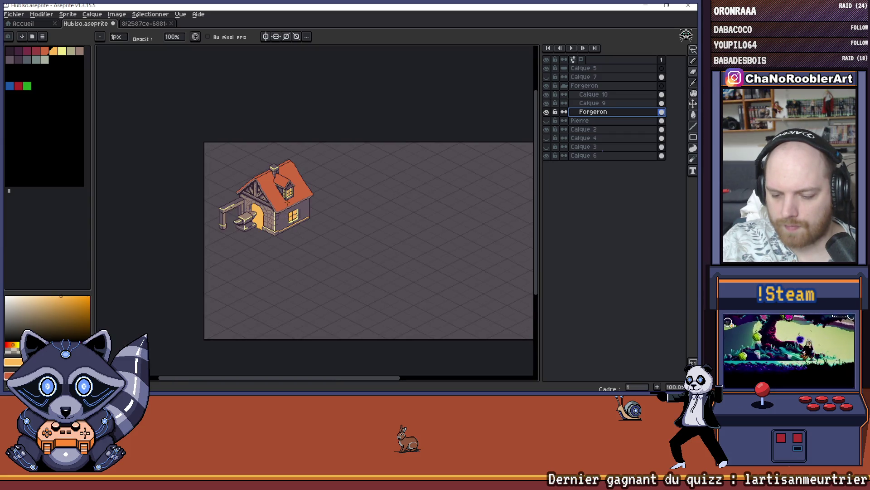
pyautogui.scroll(3, 276, 202)
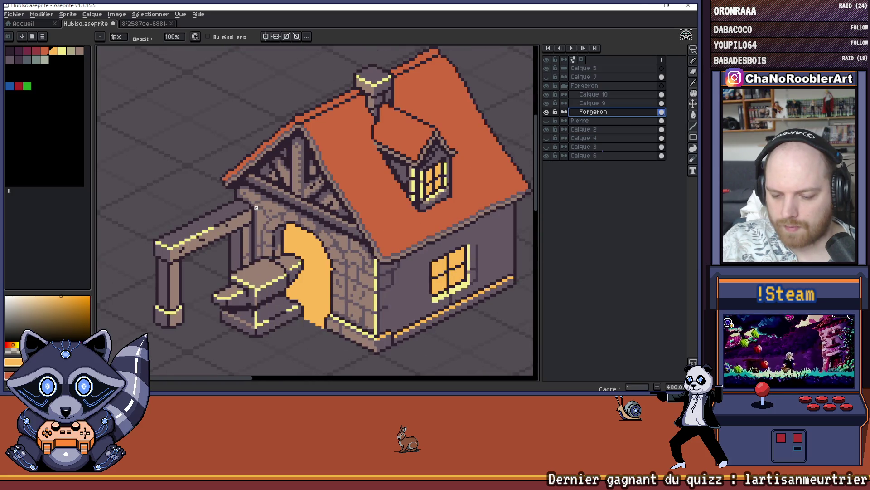
pyautogui.scroll(3, 256, 208)
pyautogui.press('alt')
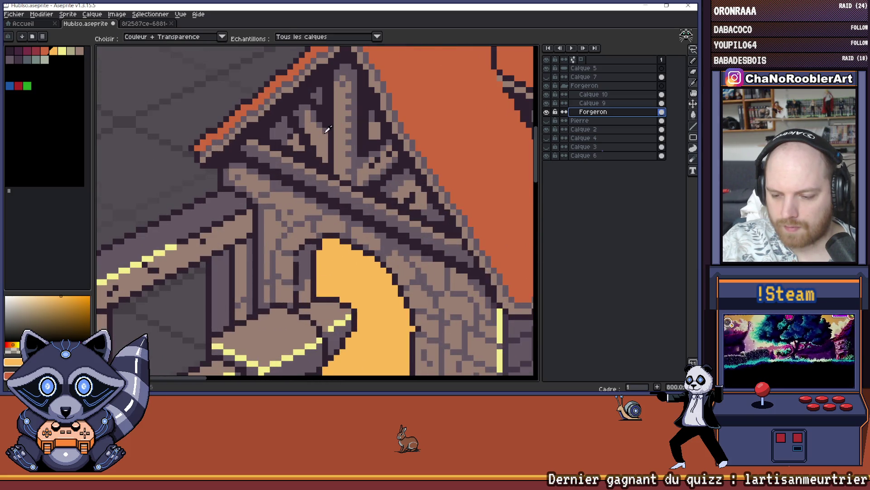
# Sample the dark timber colour from the gable and toggle Calque 9 to compare.
pyautogui.keyDown('alt'); pyautogui.click(334, 81); pyautogui.keyUp('alt')
pyautogui.scroll(1, 254, 211)
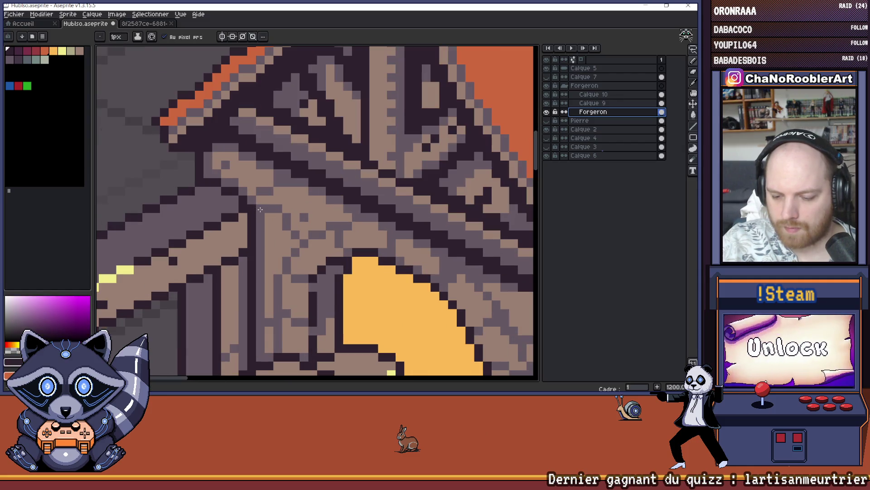
pyautogui.click(555, 105)
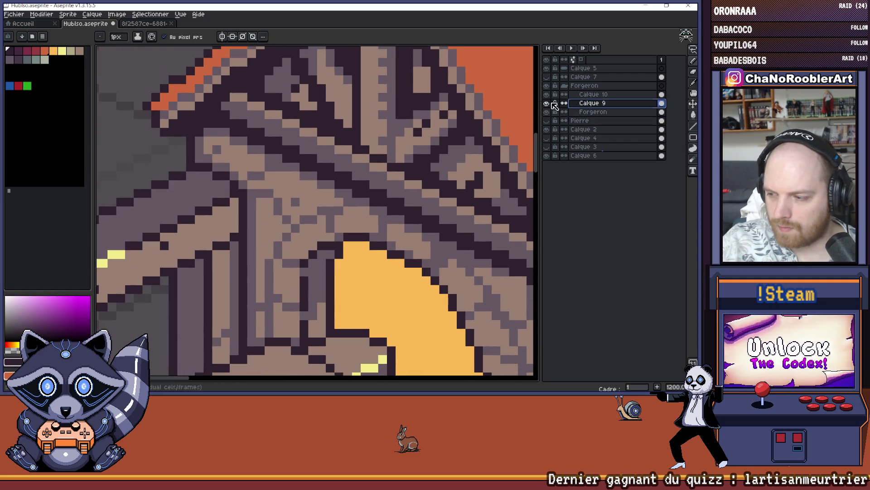
pyautogui.click(547, 103)
pyautogui.click(547, 103)
pyautogui.click(547, 104)
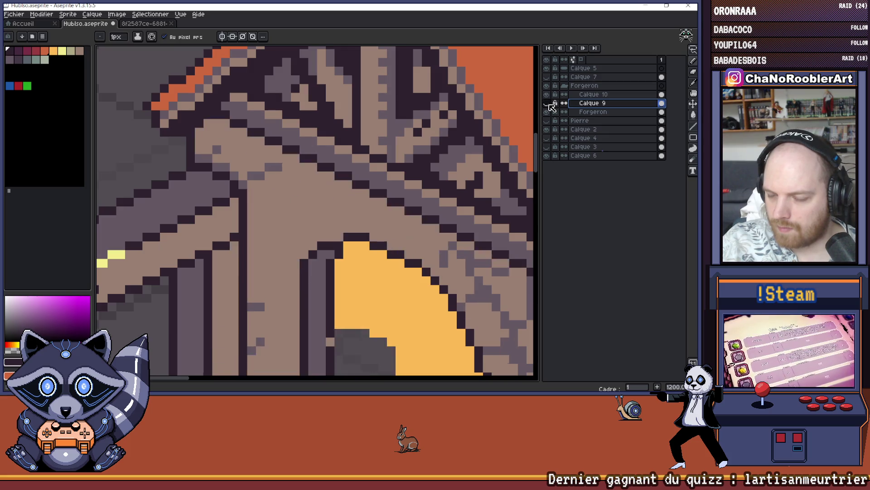
pyautogui.click(547, 104)
# Recenter the view on the forge house's gable and undo the last pencil stroke.
pyautogui.moveTo(258, 204); pyautogui.dragTo(264, 178)
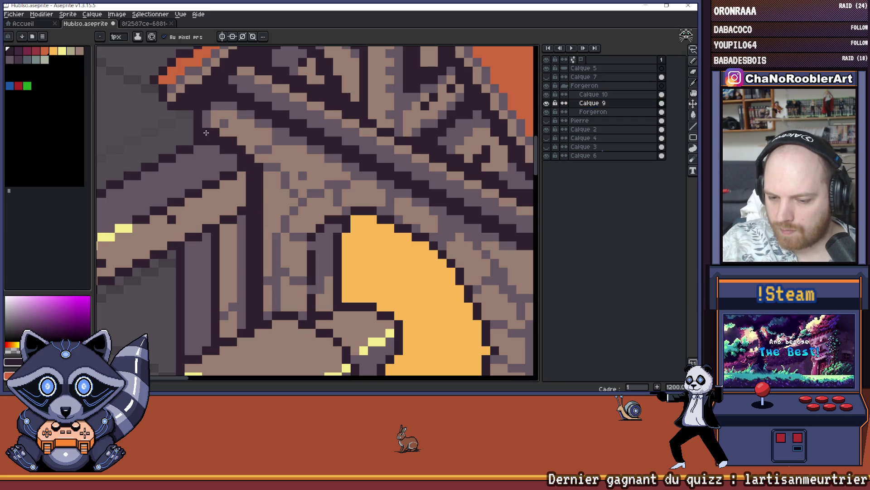
pyautogui.scroll(-6, 206, 133)
pyautogui.scroll(-1, 273, 177)
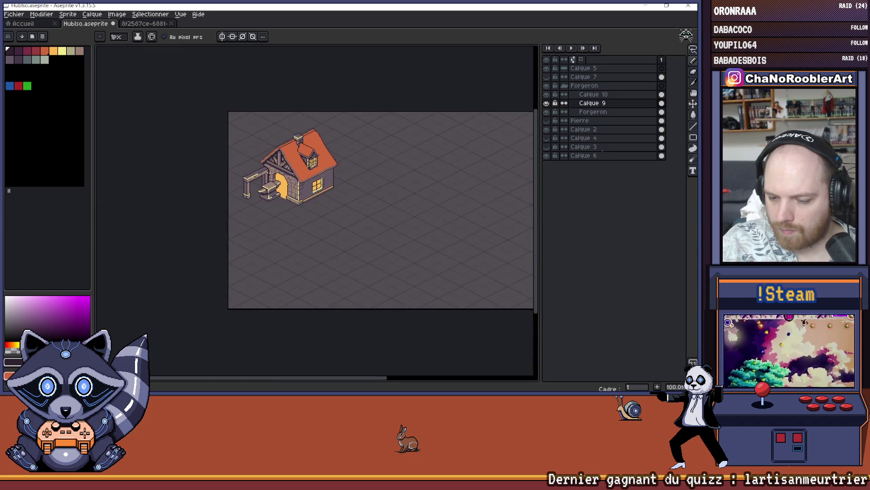
pyautogui.scroll(8, 213, 227)
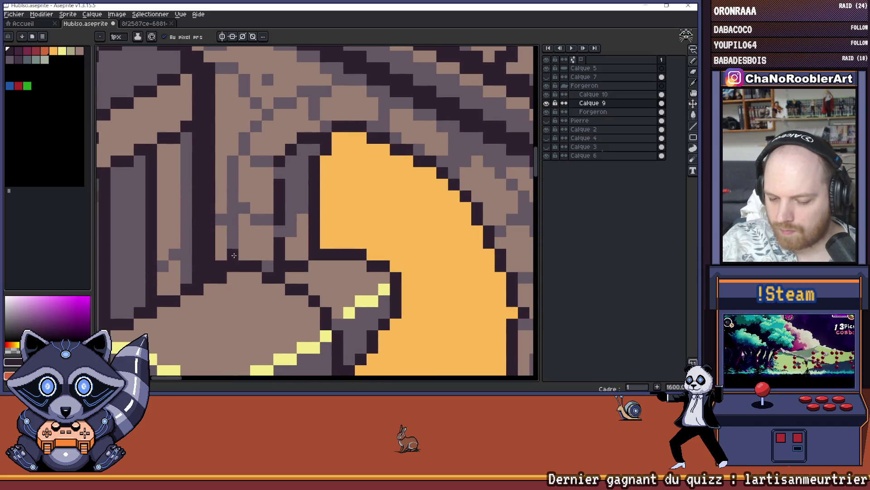
pyautogui.scroll(-7, 266, 260)
pyautogui.moveTo(311, 246)
pyautogui.mouseDown()
pyautogui.moveTo(238, 233)
pyautogui.moveTo(233, 216)
pyautogui.mouseUp()
pyautogui.scroll(2, 232, 216)
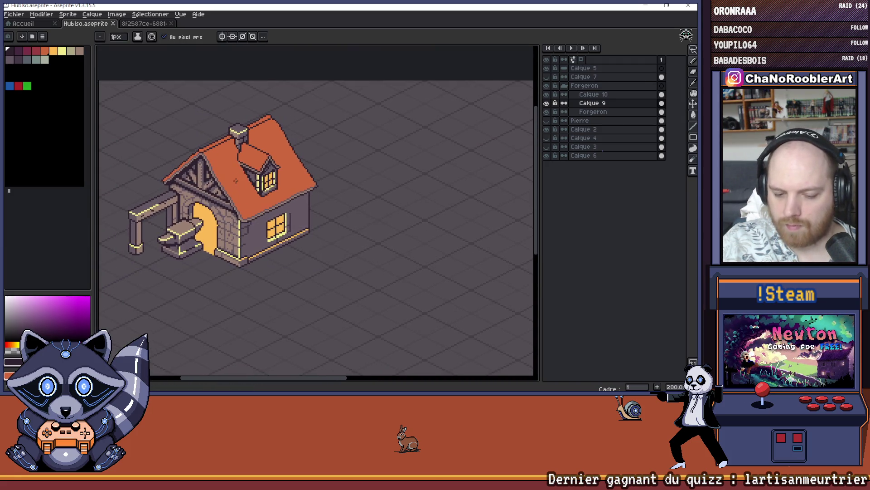
pyautogui.scroll(6, 235, 181)
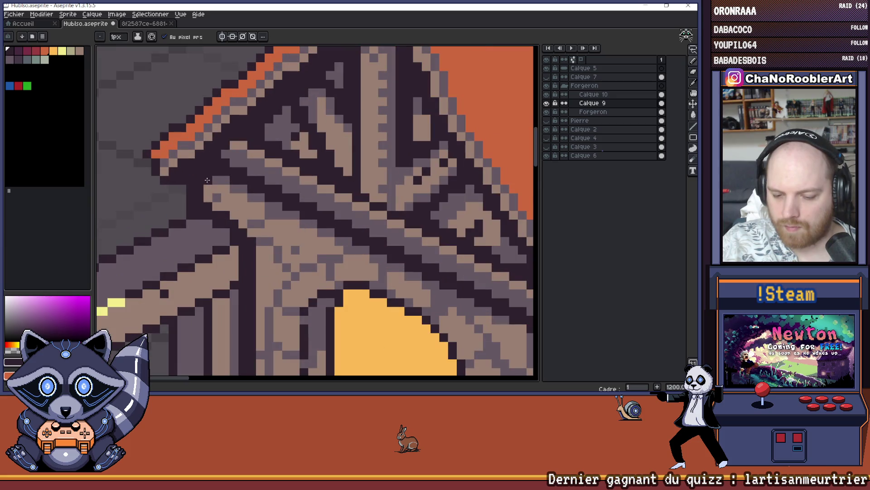
pyautogui.scroll(-6, 227, 179)
pyautogui.hotkey('ctrl', 'z')
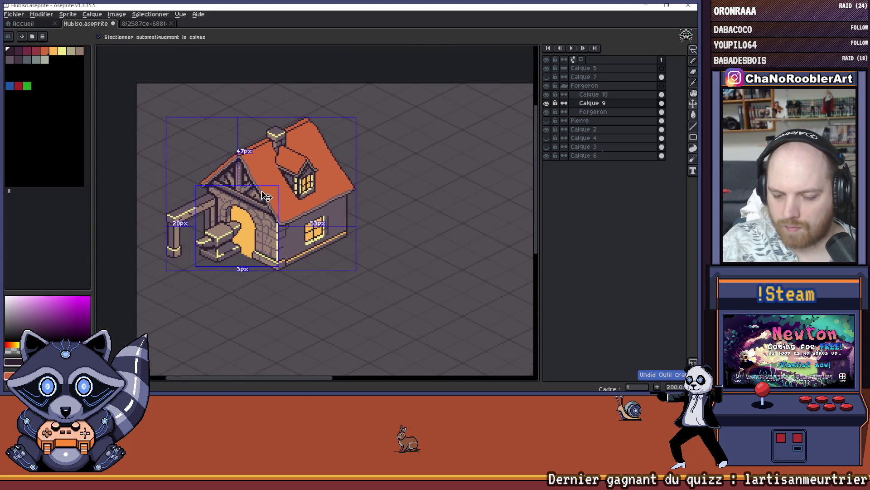
# Save the blacksmith house file with Ctrl+S.
pyautogui.scroll(5, 198, 178)
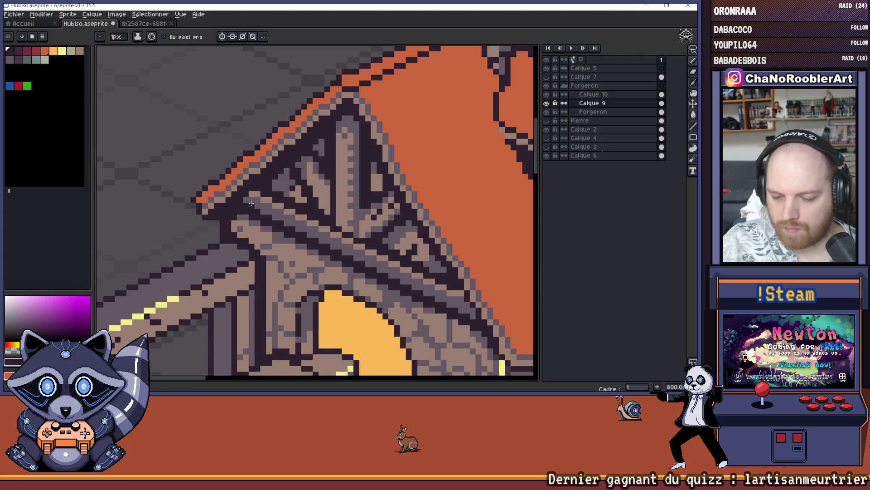
pyautogui.scroll(-6, 251, 203)
pyautogui.hotkey('ctrl', 's')
pyautogui.scroll(5, 174, 198)
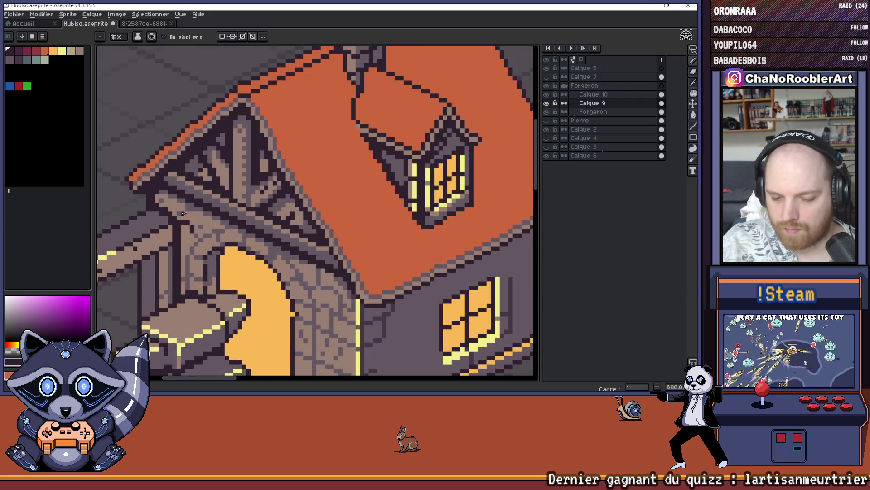
pyautogui.scroll(-5, 159, 200)
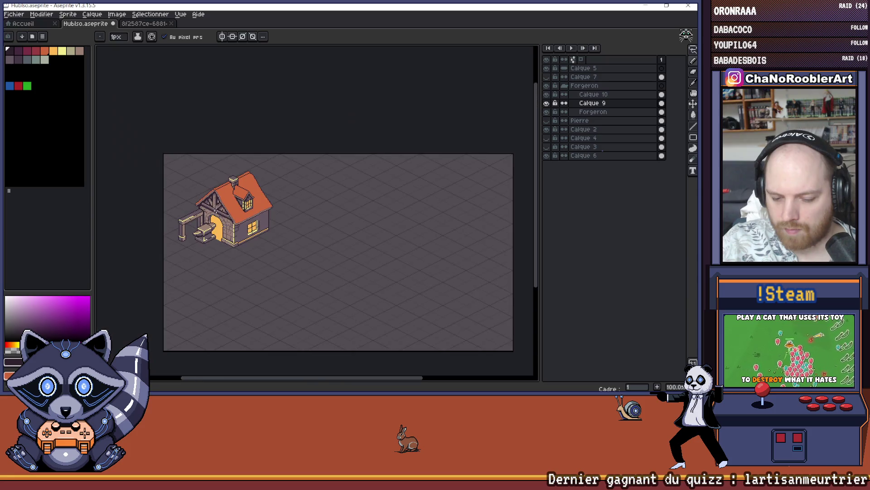
pyautogui.scroll(6, 209, 216)
# Try a Paint Bucket fill on the house wall, undo it, and return to the Pencil.
pyautogui.press('g')
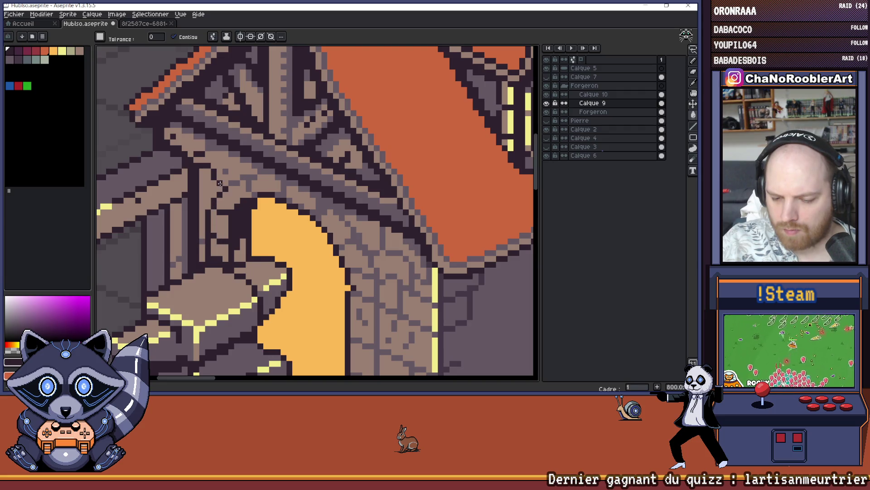
pyautogui.scroll(-5, 237, 182)
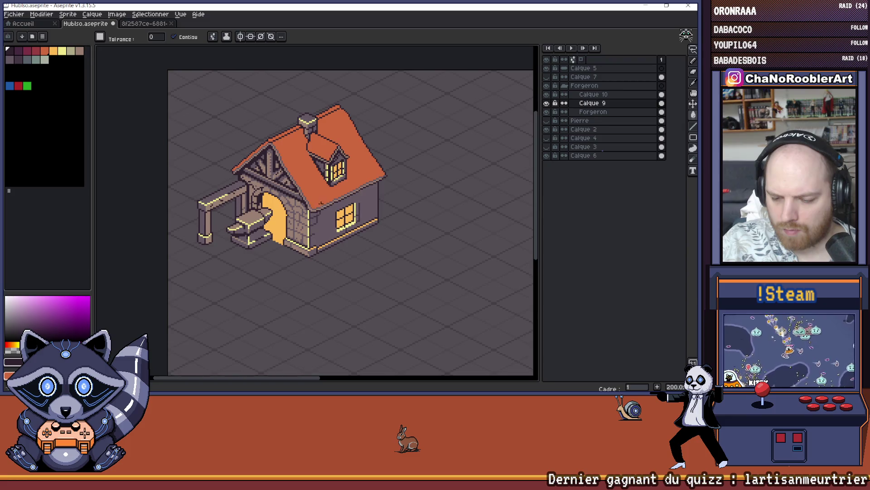
pyautogui.scroll(-2, 258, 203)
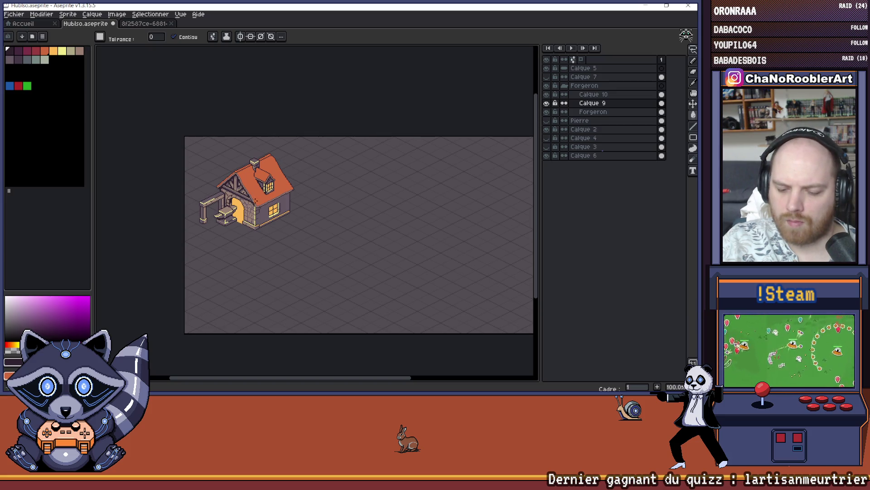
pyautogui.scroll(5, 271, 248)
pyautogui.click(272, 248)
pyautogui.hotkey('ctrl', 'z')
pyautogui.press('b')
pyautogui.scroll(-4, 282, 239)
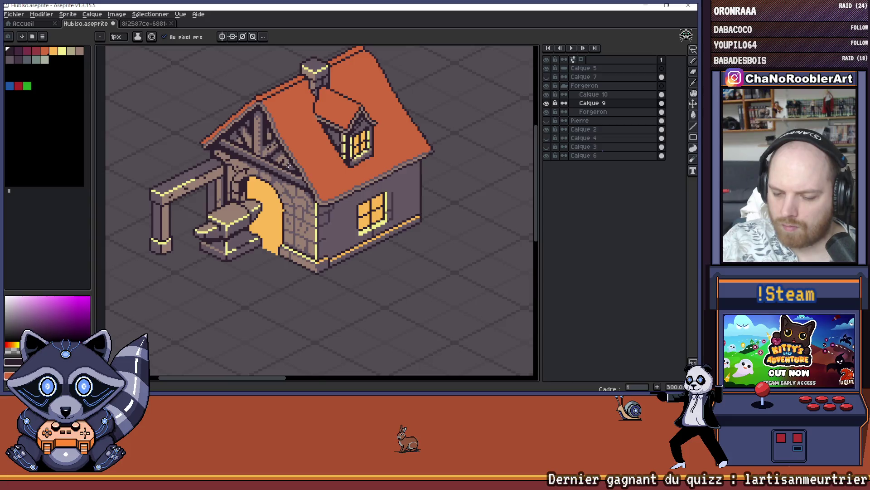
pyautogui.scroll(6, 280, 177)
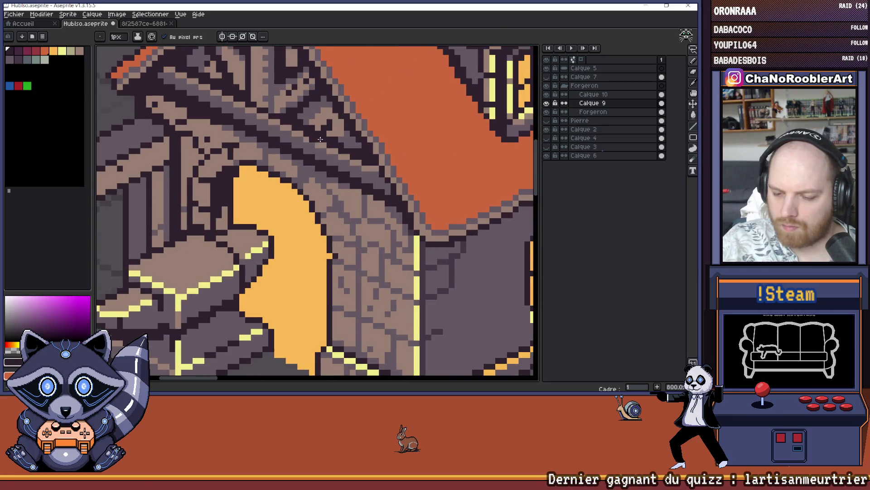
# On Forgeron, undo the dark fill on the stone wall, then make Calque 9 active with the Magic Wand.
pyautogui.click(585, 111)
pyautogui.press('v')
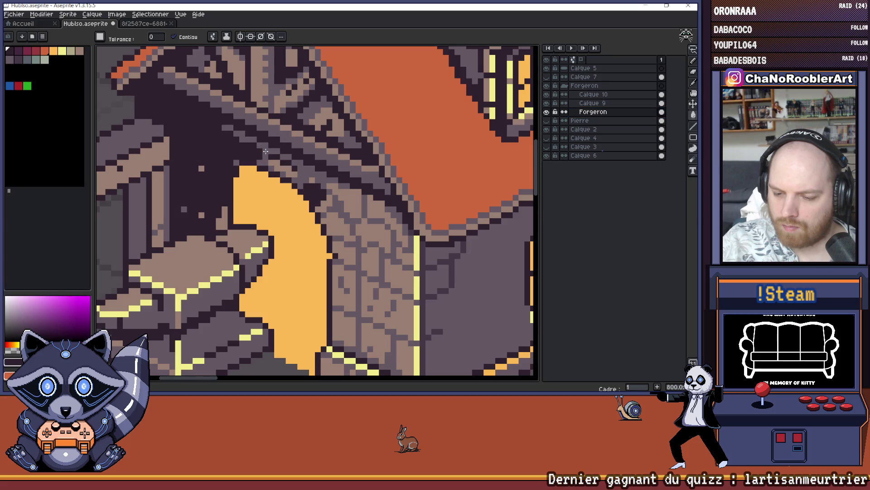
pyautogui.hotkey('ctrl', 'z')
pyautogui.press('w')
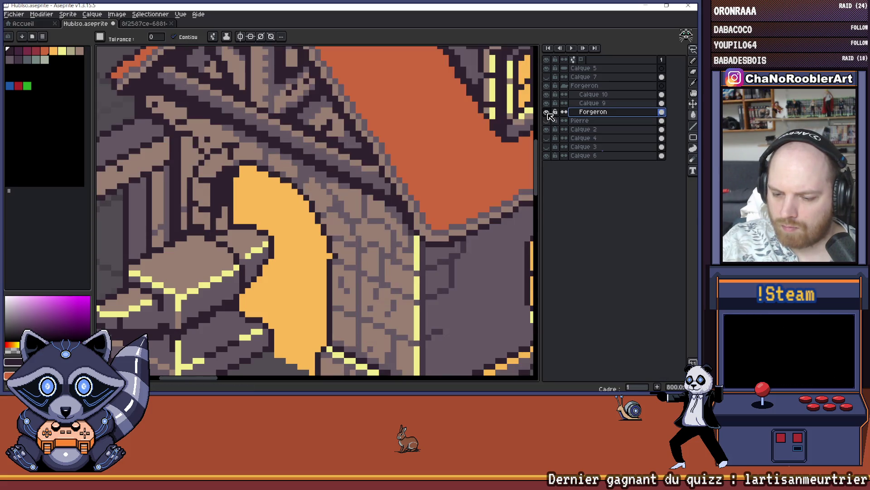
pyautogui.click(587, 103)
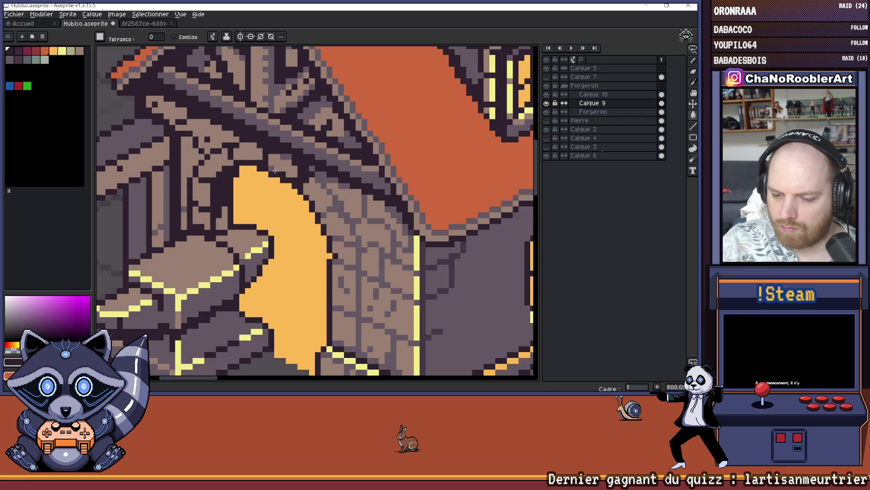
pyautogui.scroll(-4, 315, 174)
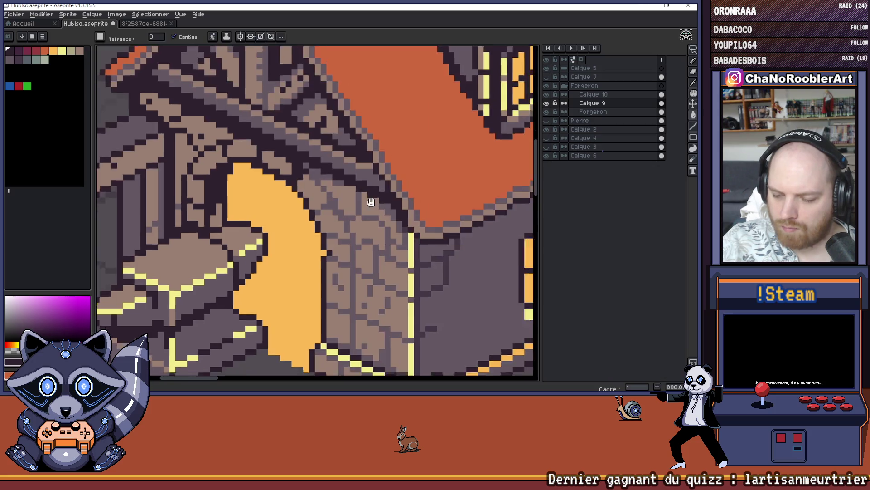
pyautogui.scroll(-2, 325, 163)
pyautogui.scroll(1, 259, 175)
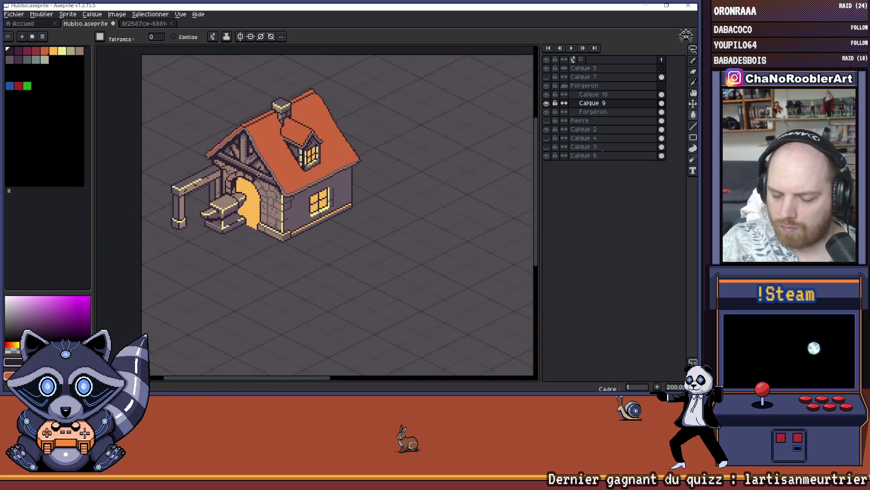
# Make Forgeron active, check its content by toggling it, and pick the Magic Wand.
pyautogui.click(590, 112)
pyautogui.click(547, 111)
pyautogui.click(546, 111)
pyautogui.scroll(3, 260, 190)
pyautogui.press('v')
pyautogui.press('w')
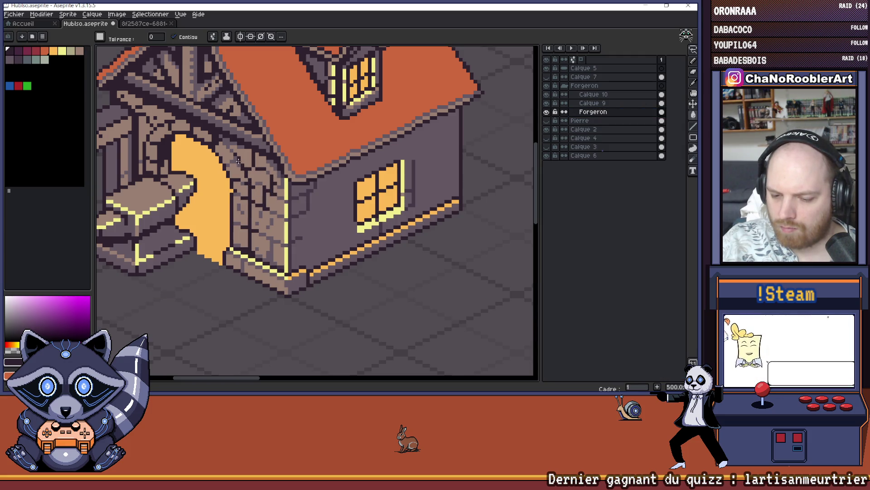
pyautogui.scroll(4, 233, 160)
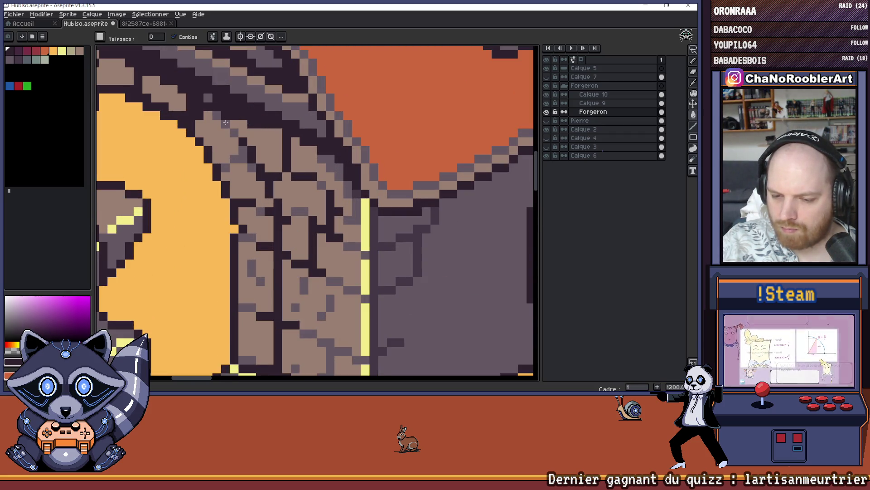
# Touch up the stone wall: fill dark gaps tan, add dark pixels, lighten a dark patch.
pyautogui.click(209, 103)
pyautogui.click(342, 207)
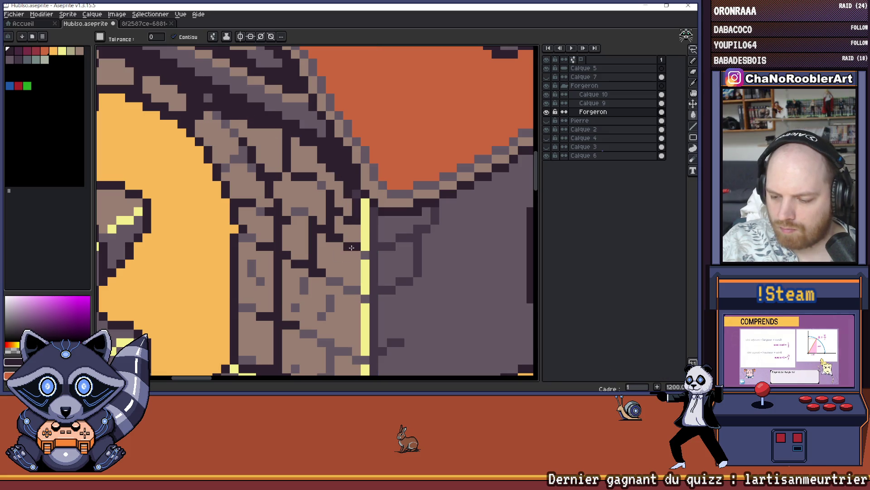
pyautogui.scroll(1, 333, 193)
pyautogui.scroll(-4, 343, 234)
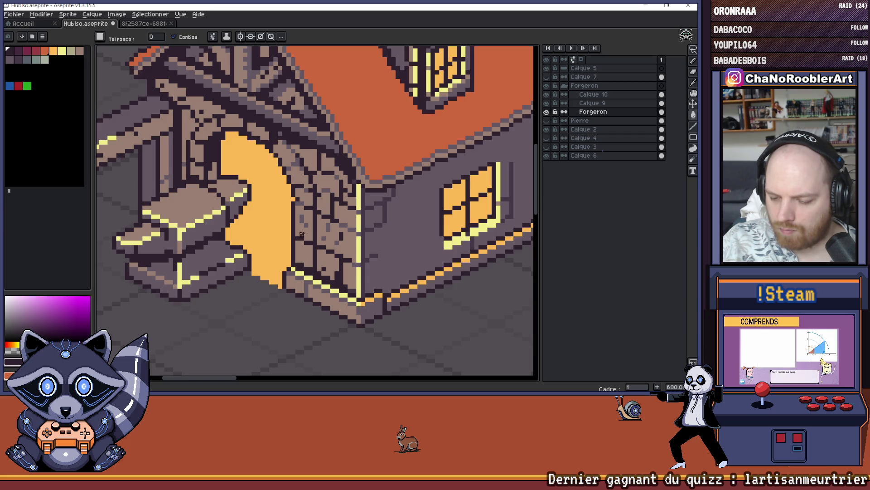
pyautogui.click(303, 209)
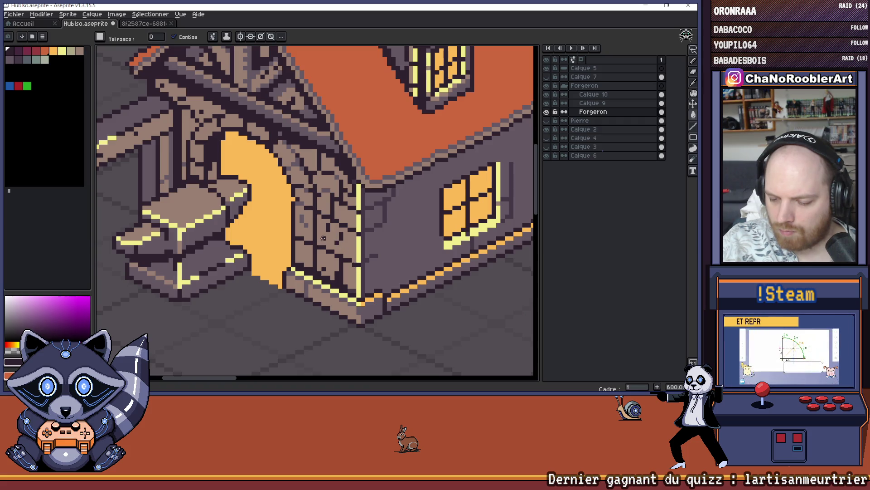
# Toggle the anvil and Forgeron layers to check the wall, then make Calque 9 active.
pyautogui.click(547, 112)
pyautogui.click(546, 104)
pyautogui.click(547, 112)
pyautogui.click(547, 112)
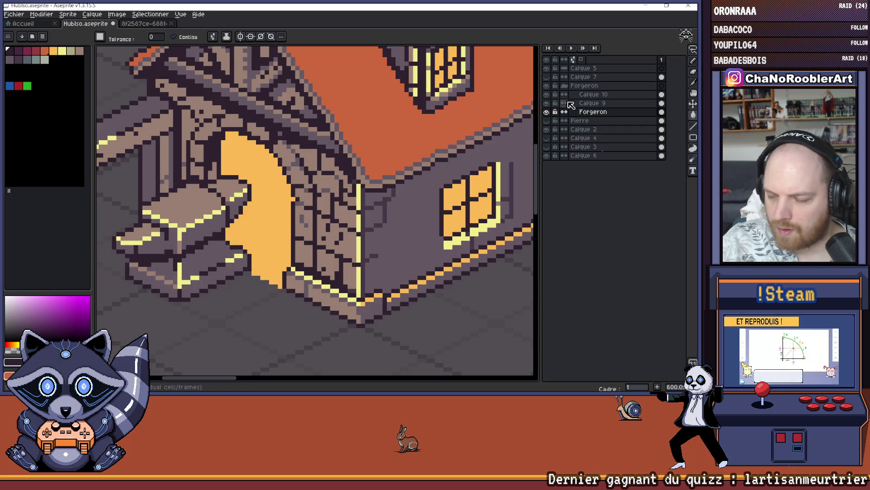
pyautogui.click(589, 103)
pyautogui.scroll(2, 288, 168)
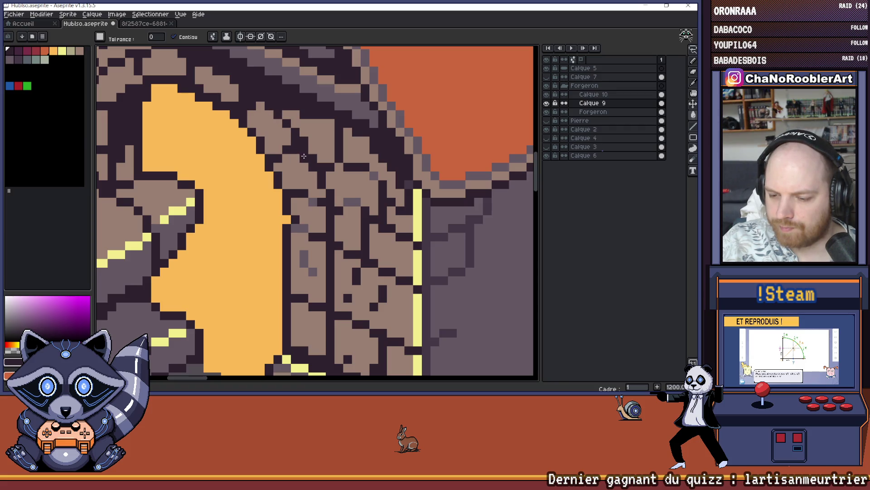
# Back on the Forgeron layer, paint the grey wall pixel beside the side window dark.
pyautogui.click(594, 112)
pyautogui.click(546, 112)
pyautogui.click(547, 111)
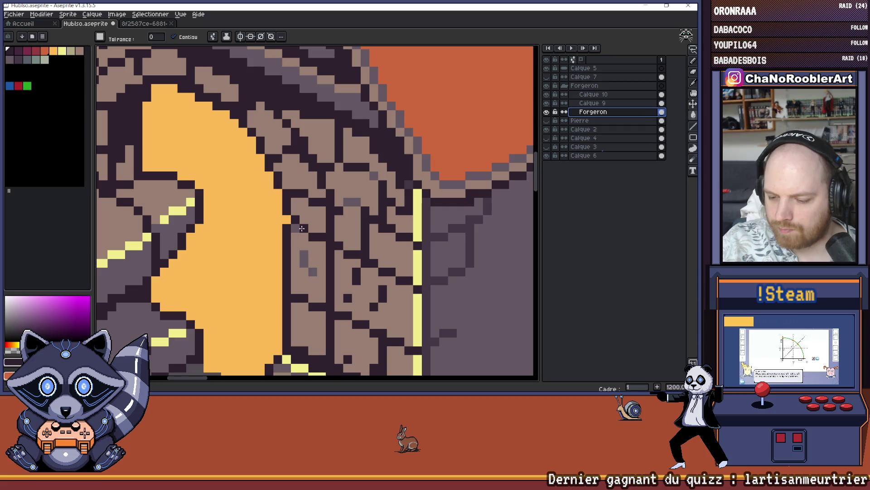
pyautogui.hotkey('alt', 'Up')
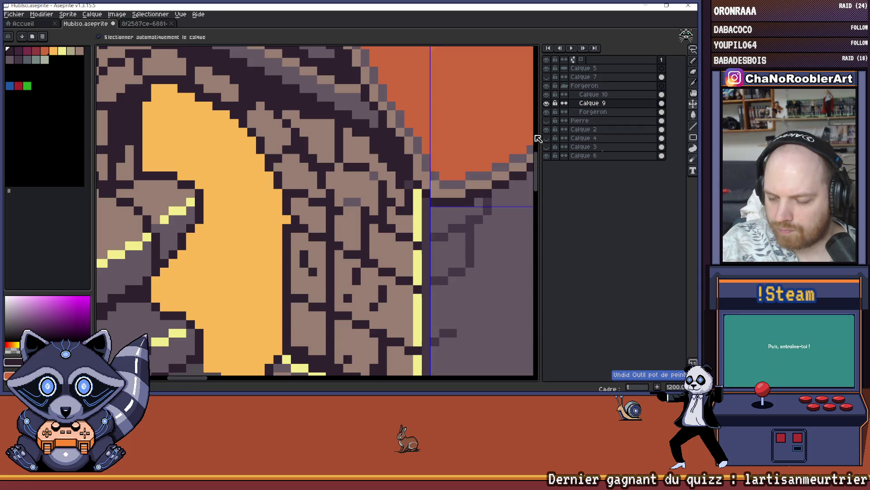
pyautogui.hotkey('alt', 'Down')
pyautogui.click(356, 200)
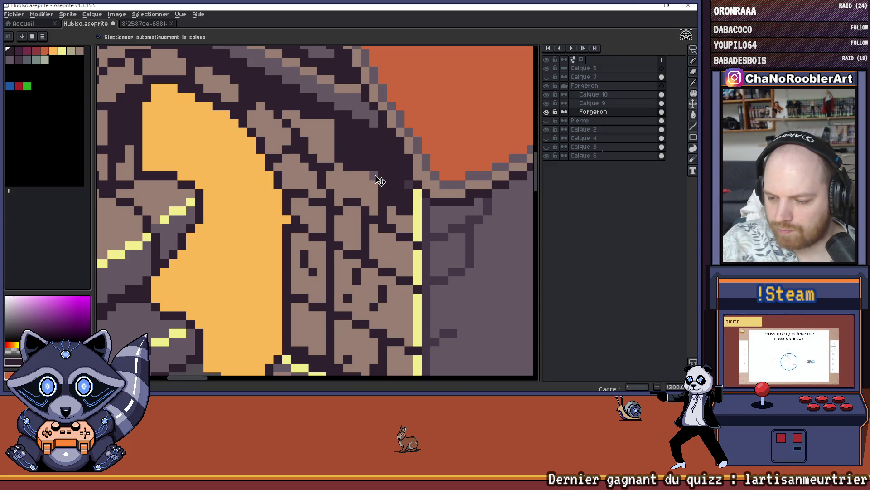
pyautogui.scroll(-4, 365, 195)
pyautogui.scroll(-3, 365, 195)
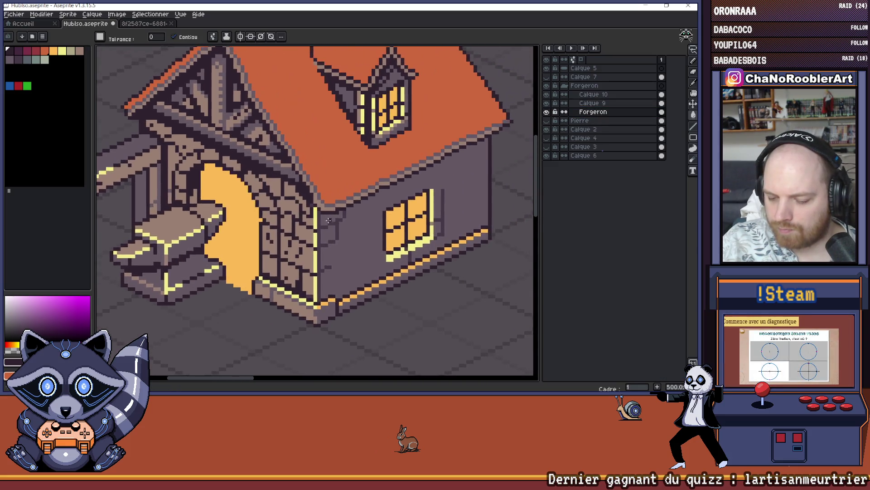
pyautogui.scroll(-1, 319, 230)
pyautogui.hscroll(3, 326, 247)
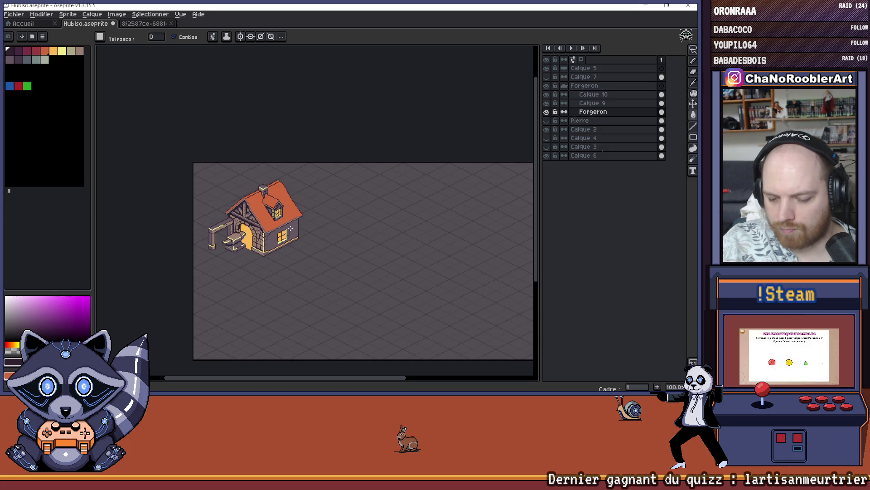
pyautogui.scroll(5, 232, 219)
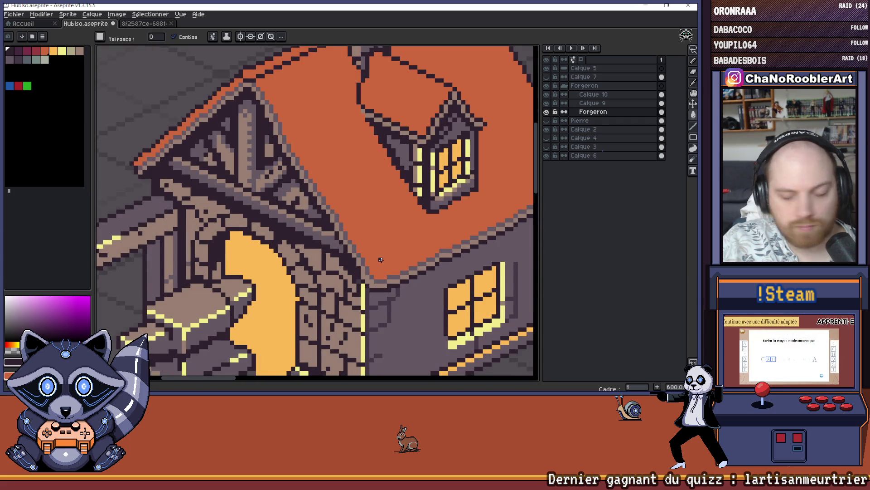
pyautogui.scroll(-1, 381, 260)
# Compare the orange doorway layers by toggling visibility, then bring up Calque 9's layer options.
pyautogui.click(546, 103)
pyautogui.click(546, 103)
pyautogui.click(546, 94)
pyautogui.click(546, 94)
pyautogui.click(547, 94)
pyautogui.click(547, 103)
pyautogui.click(547, 95)
pyautogui.click(547, 95)
pyautogui.click(591, 103)
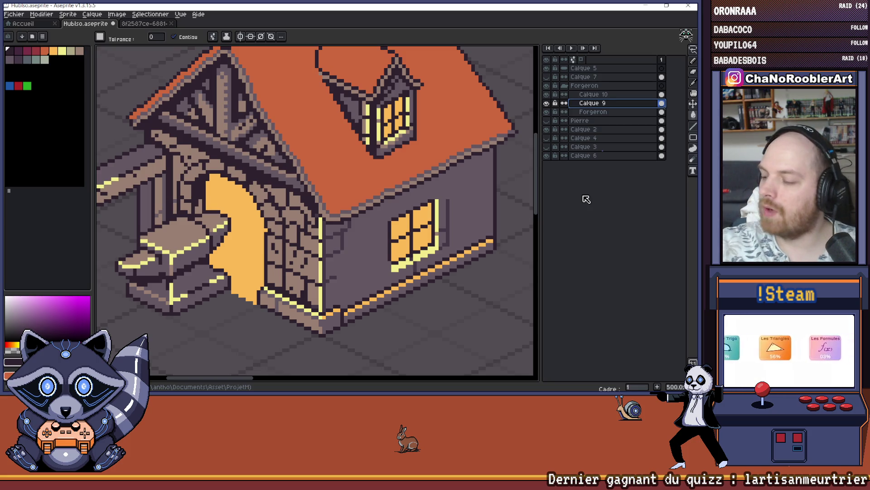
pyautogui.rightClick(586, 106)
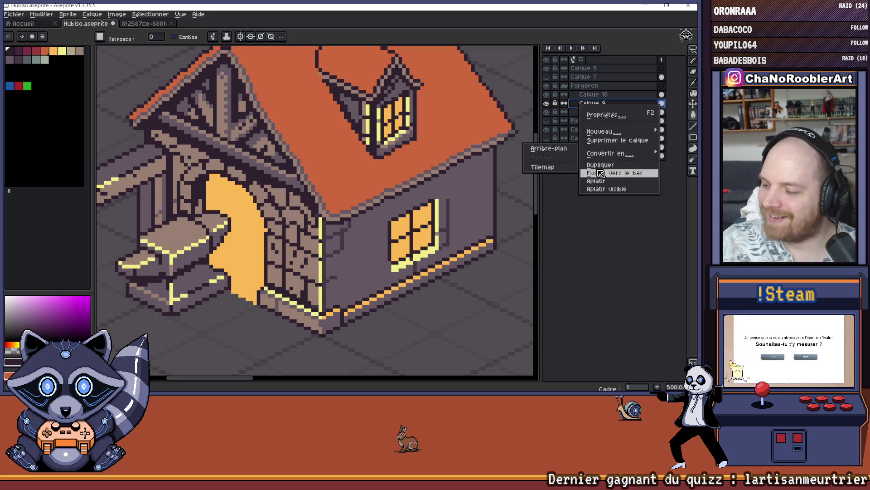
pyautogui.press('Escape')
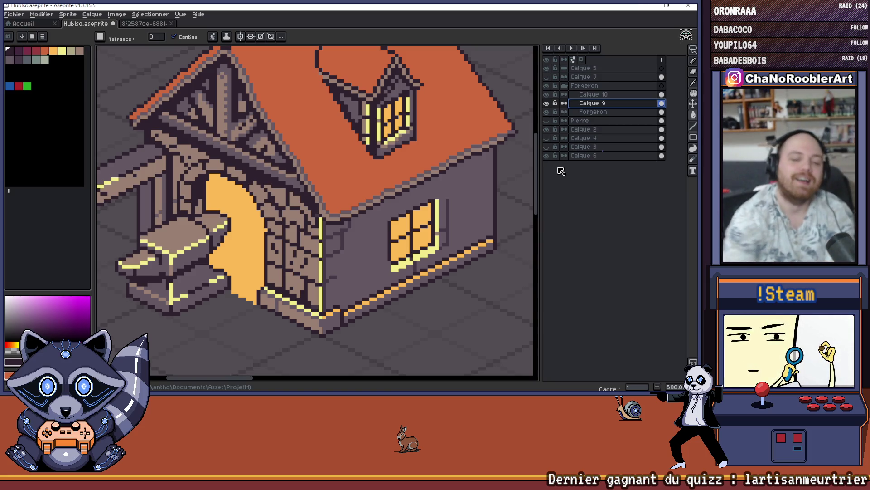
pyautogui.scroll(-3, 348, 156)
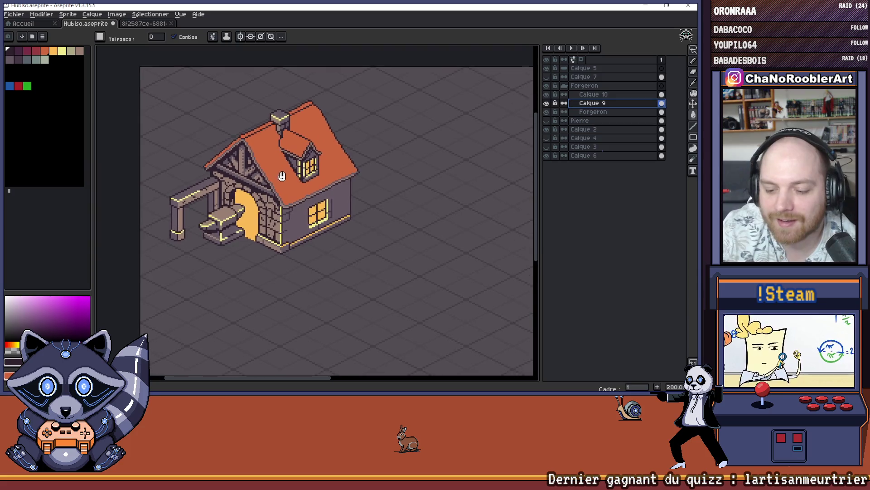
pyautogui.click(14, 14)
pyautogui.press('Escape')
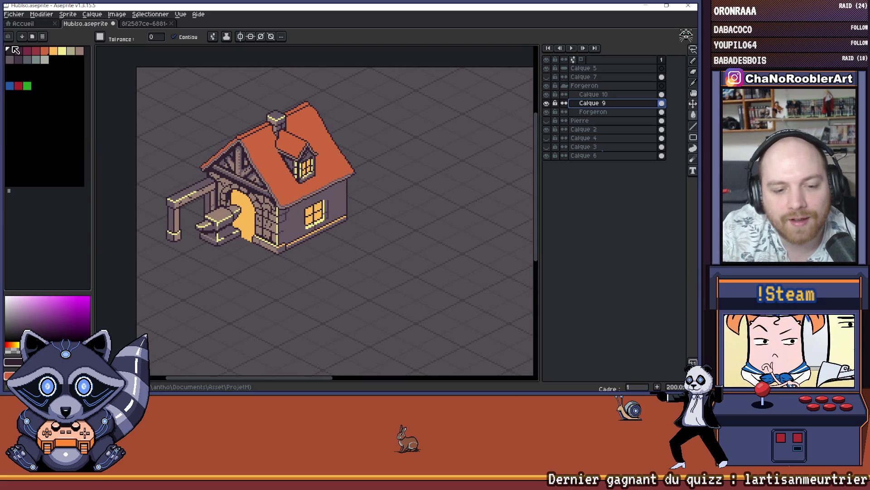
pyautogui.rightClick(590, 109)
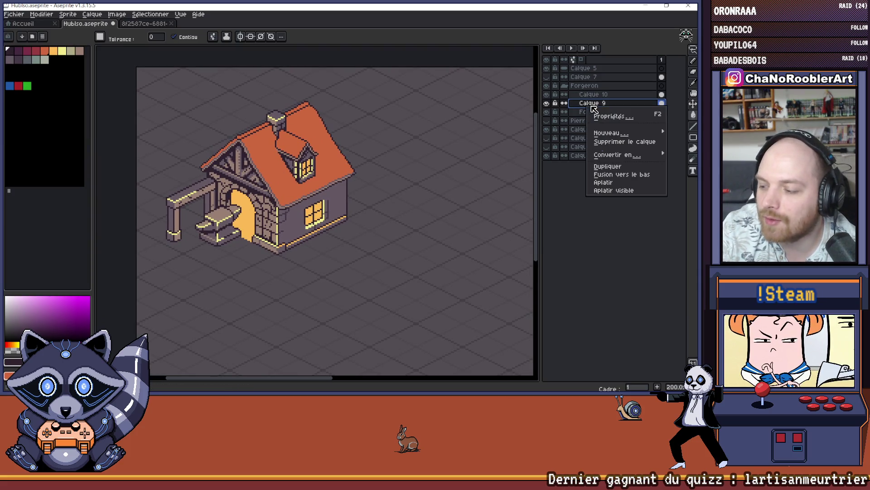
pyautogui.click(627, 179)
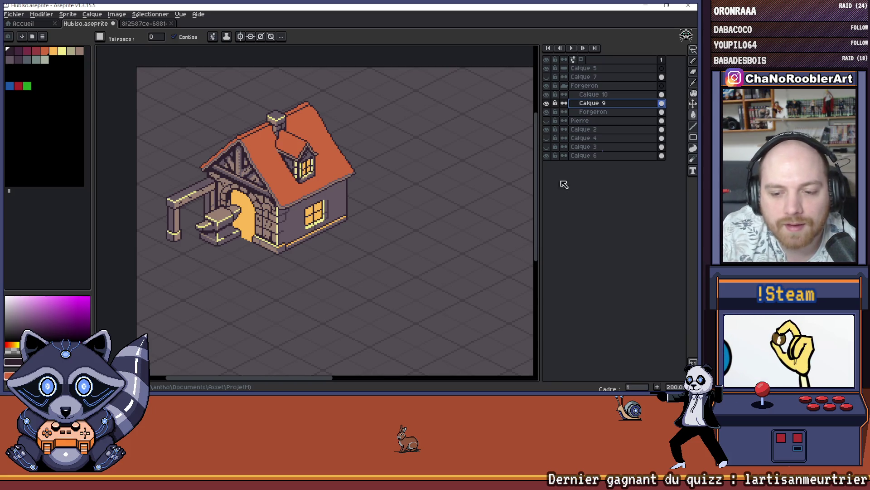
pyautogui.scroll(-1, 431, 189)
pyautogui.moveTo(431, 188)
pyautogui.mouseDown()
pyautogui.moveTo(212, 189)
pyautogui.moveTo(233, 191)
pyautogui.mouseUp()
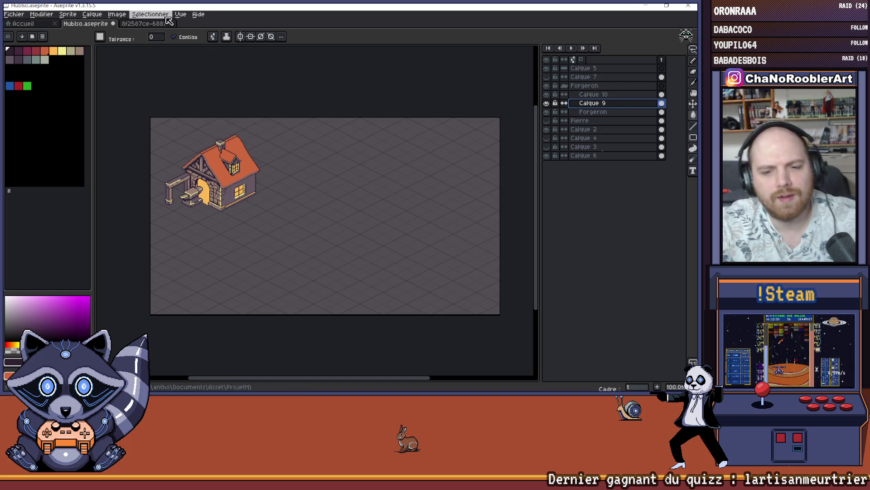
# Browse the Fichier, Vue and Aide menus and view the Aide > À propos information.
pyautogui.scroll(3, 211, 119)
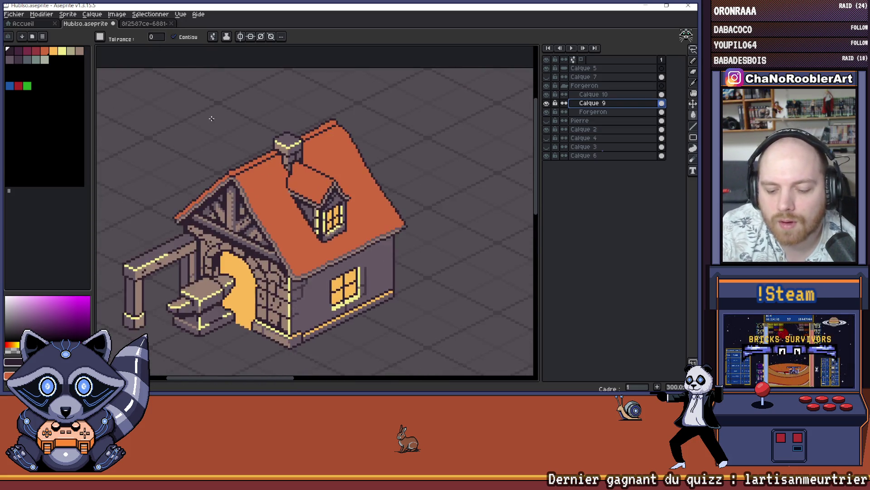
pyautogui.scroll(-1, 211, 119)
pyautogui.click(13, 14)
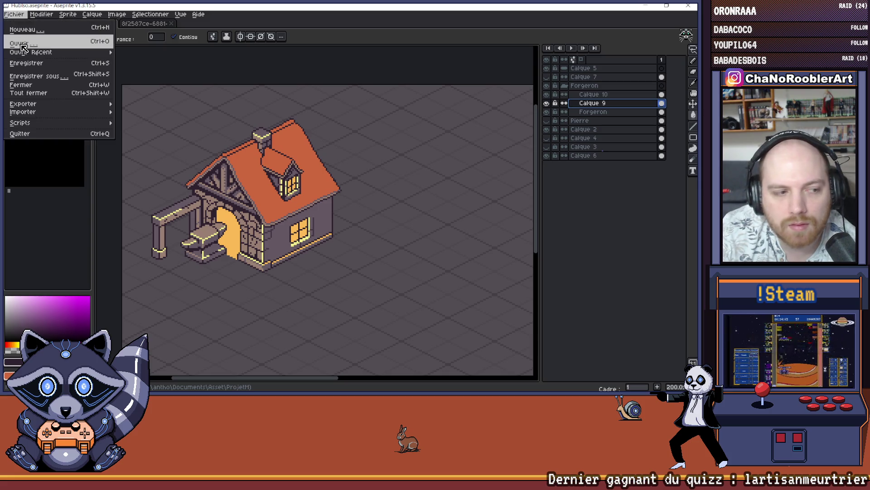
pyautogui.click(183, 14)
pyautogui.moveTo(199, 14)
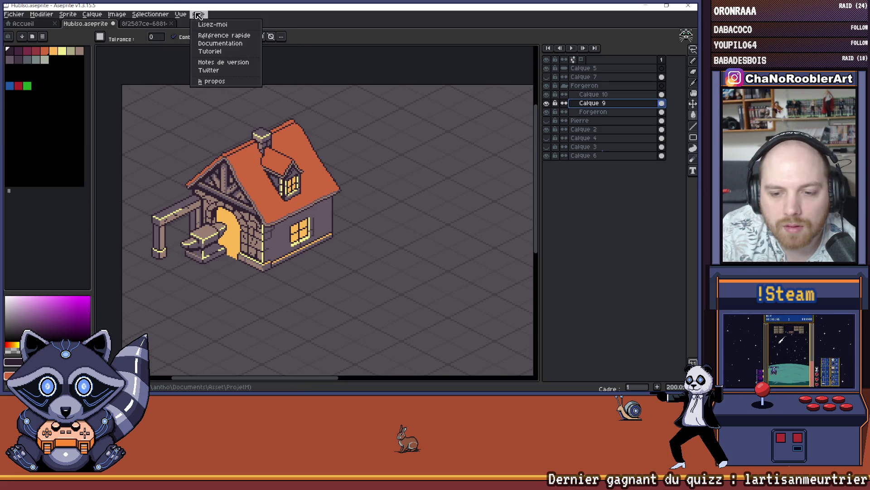
pyautogui.click(211, 82)
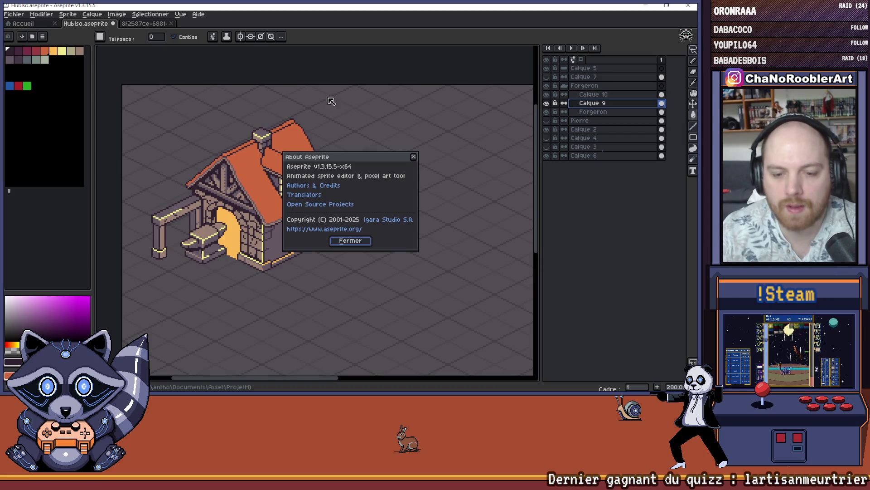
pyautogui.click(413, 157)
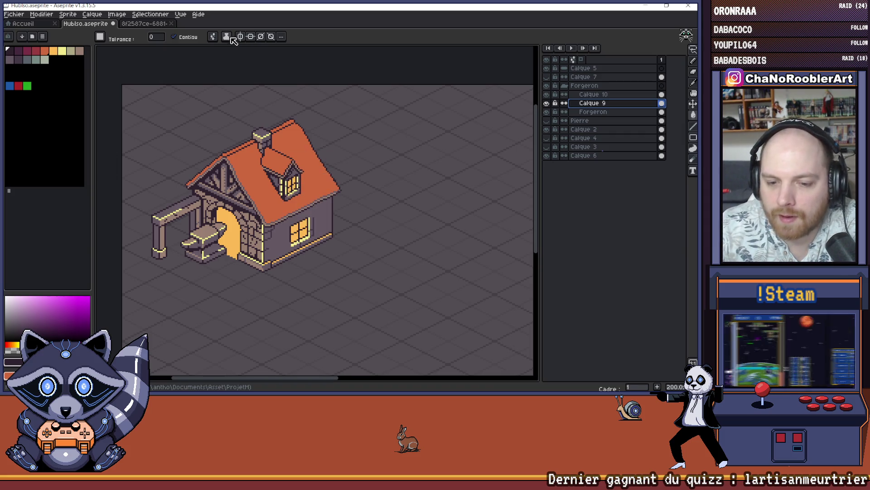
pyautogui.click(198, 15)
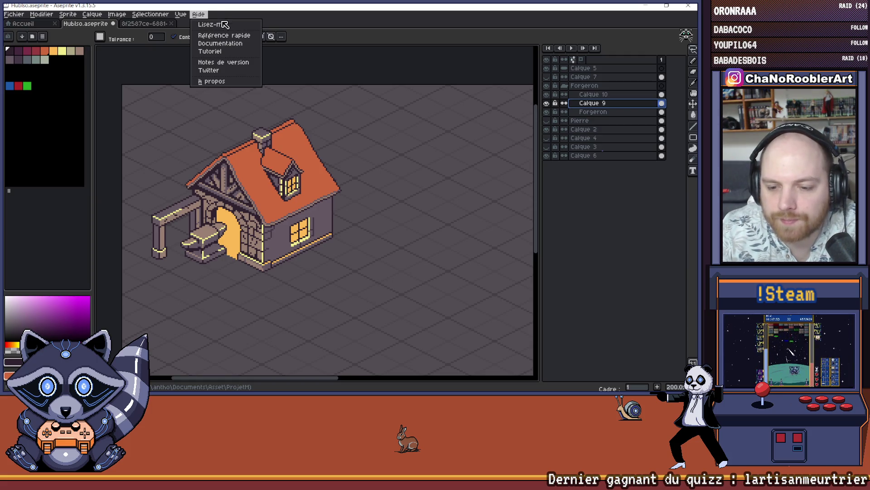
pyautogui.press('Escape')
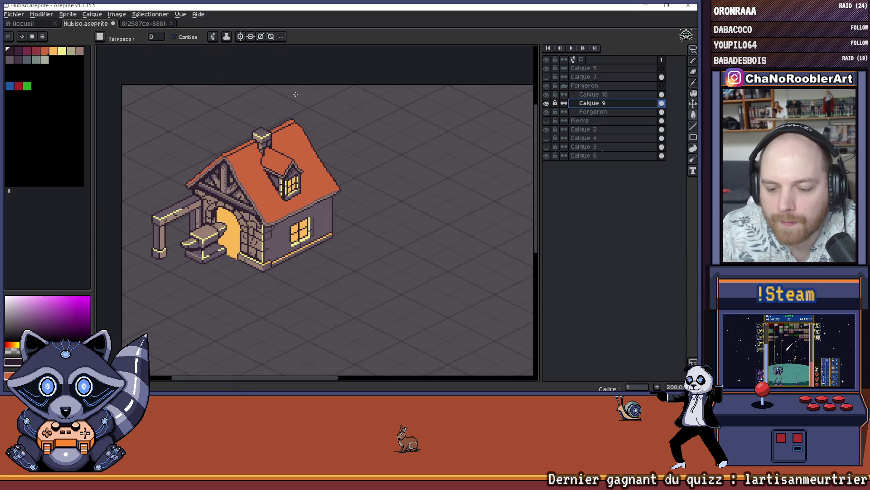
# Save Hubiso.aseprite with Ctrl+S and close Aseprite.
pyautogui.scroll(2, 284, 189)
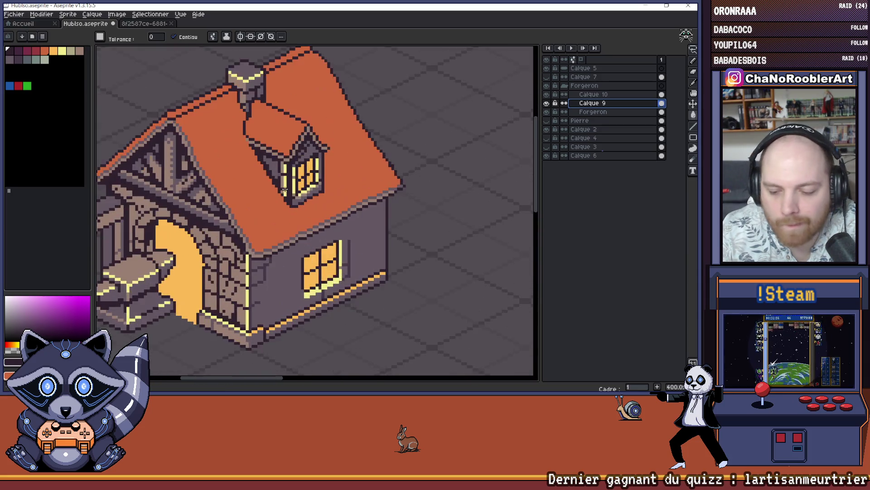
pyautogui.scroll(-1, 227, 186)
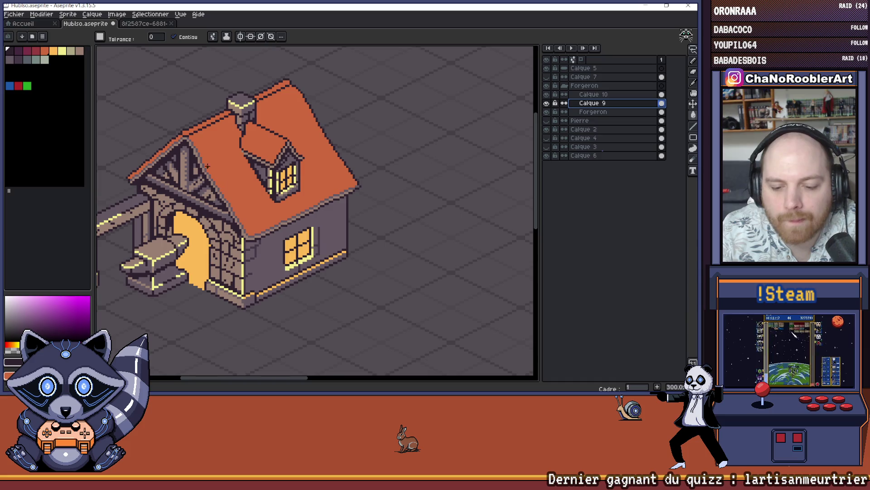
pyautogui.scroll(-3, 207, 166)
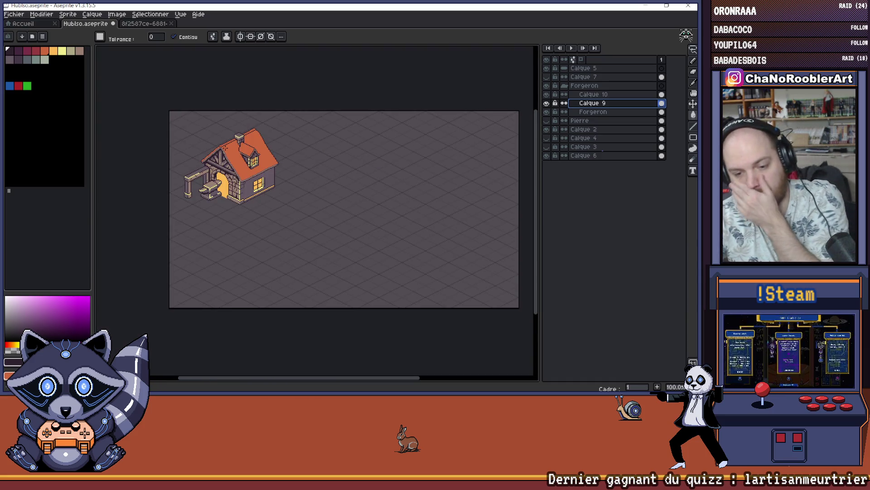
pyautogui.hotkey('ctrl', 's')
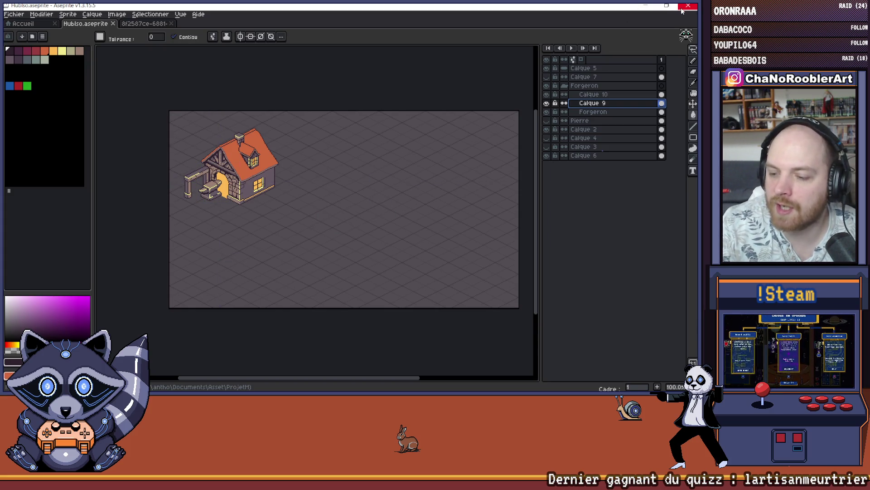
pyautogui.click(689, 7)
# Reopen Hubiso.aseprite from the Fichiers récents list on the home page.
pyautogui.moveTo(207, 387)
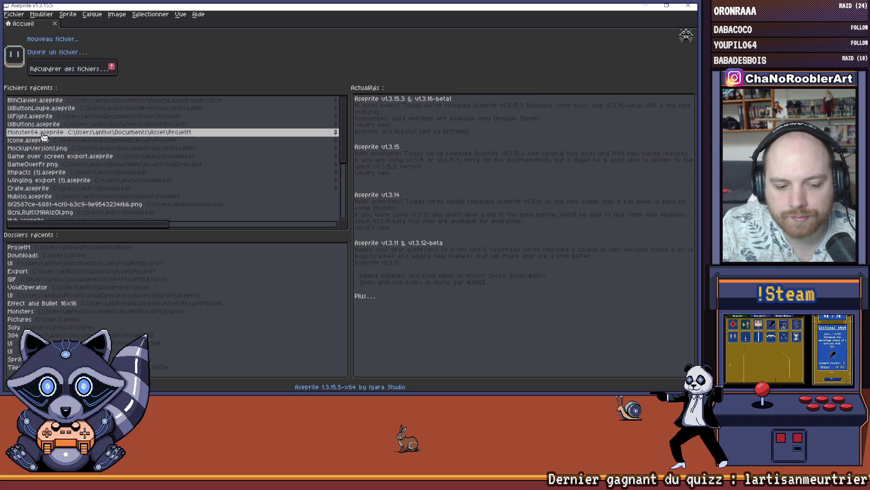
pyautogui.scroll(-3, 42, 165)
pyautogui.scroll(2, 42, 165)
pyautogui.click(32, 151)
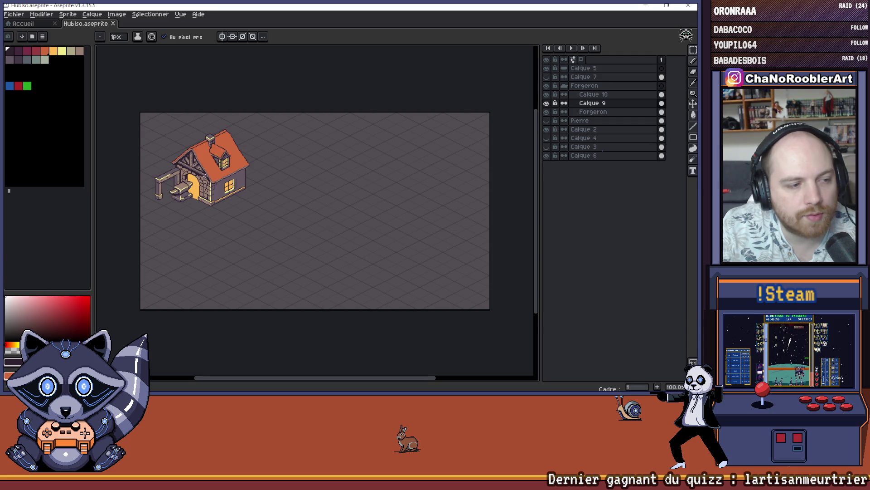
# Make Calque 9 active, add the Forgeron layer to the selection, and clear the pixel selection.
pyautogui.click(599, 105)
pyautogui.keyDown('ctrl'); pyautogui.click(609, 112); pyautogui.keyUp('ctrl')
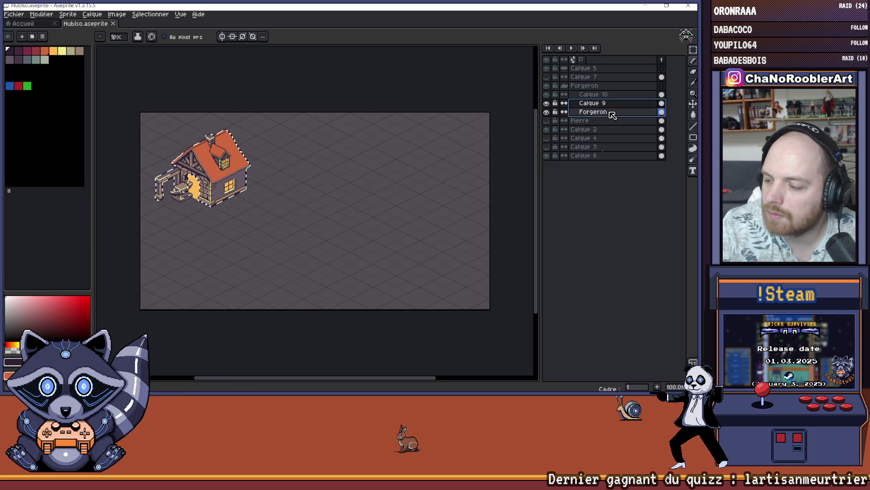
pyautogui.keyDown('shift'); pyautogui.click(612, 113); pyautogui.keyUp('shift')
pyautogui.hotkey('ctrl', 'd')
pyautogui.scroll(2, 173, 168)
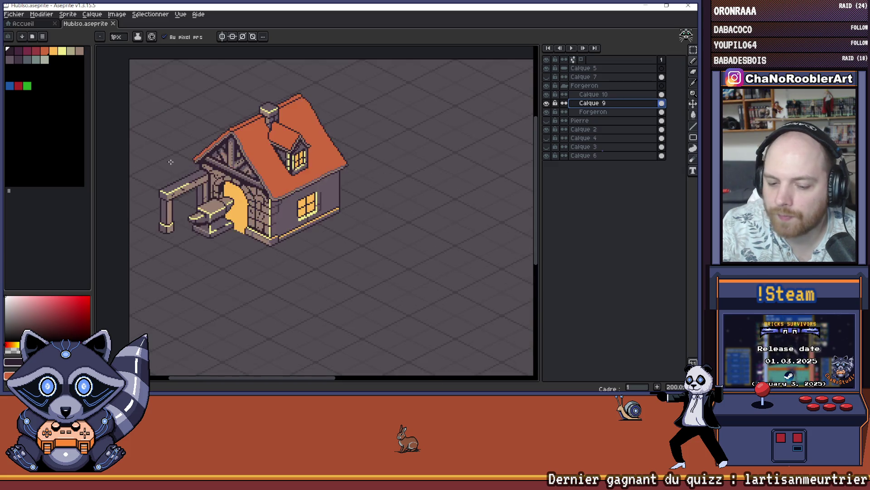
pyautogui.scroll(-2, 238, 181)
pyautogui.scroll(3, 300, 198)
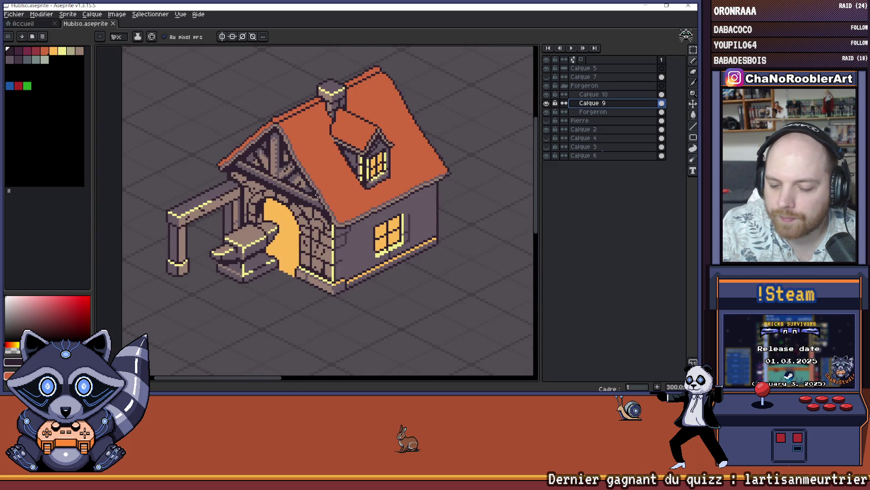
pyautogui.scroll(-3, 300, 198)
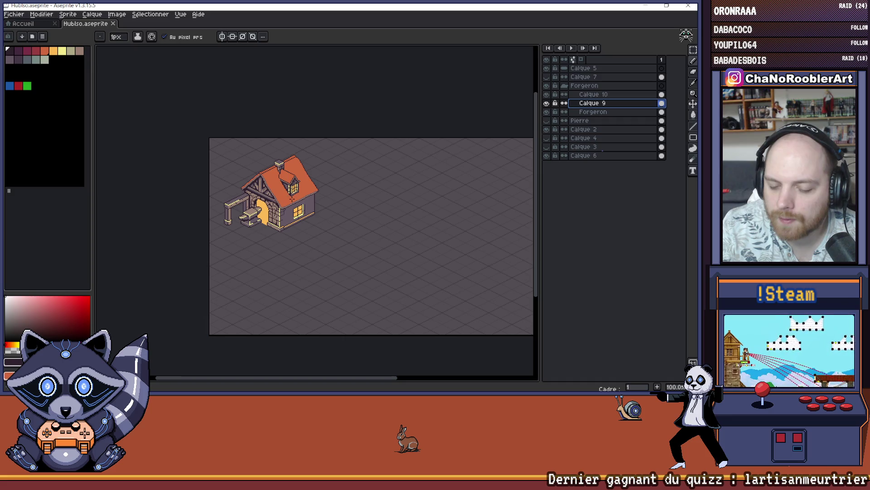
pyautogui.scroll(5, 267, 209)
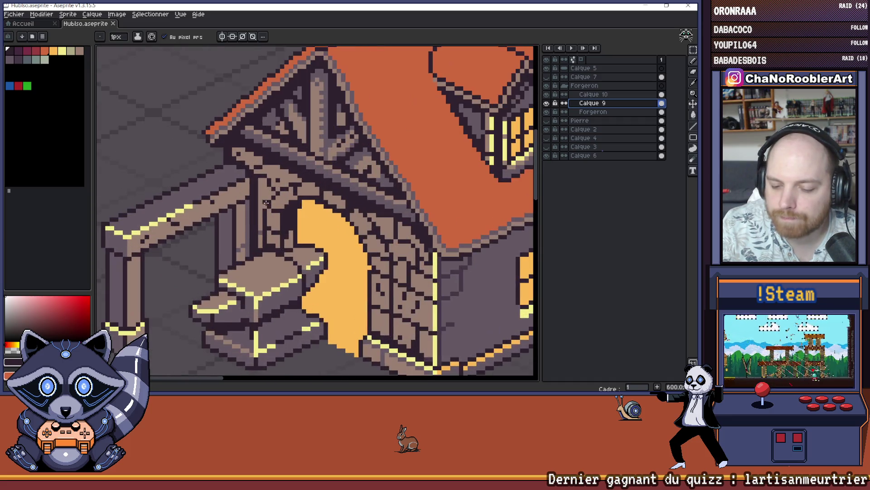
# Switch between the eyedropper and pencil tools while zooming around the house.
pyautogui.press('i')
pyautogui.press('b')
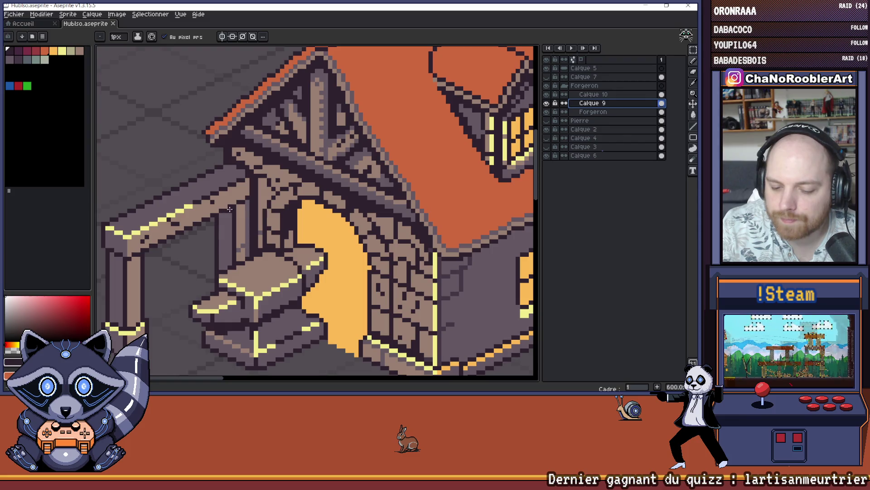
pyautogui.scroll(-3, 229, 209)
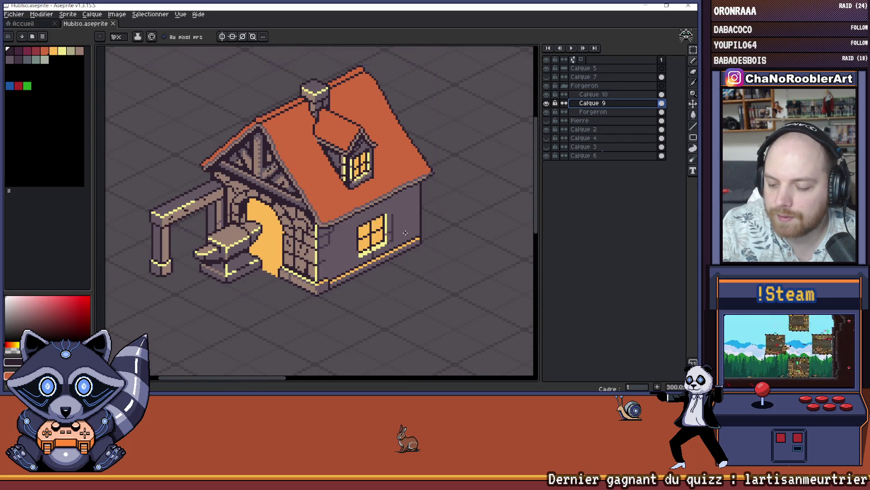
pyautogui.scroll(-2, 406, 233)
pyautogui.scroll(5, 210, 253)
pyautogui.scroll(-2, 210, 253)
pyautogui.scroll(-1, 398, 214)
pyautogui.scroll(3, 408, 217)
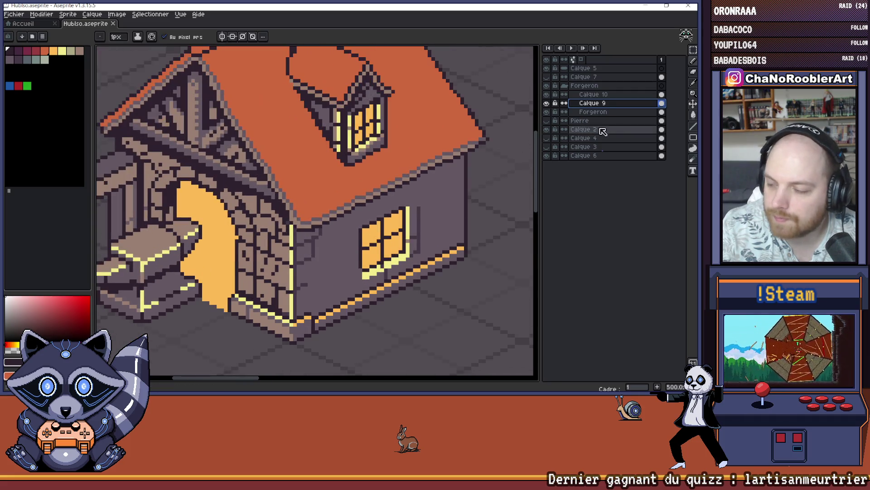
# Open and dismiss the Calque 9 layer options menu five times.
pyautogui.rightClick(599, 104)
pyautogui.click(633, 177)
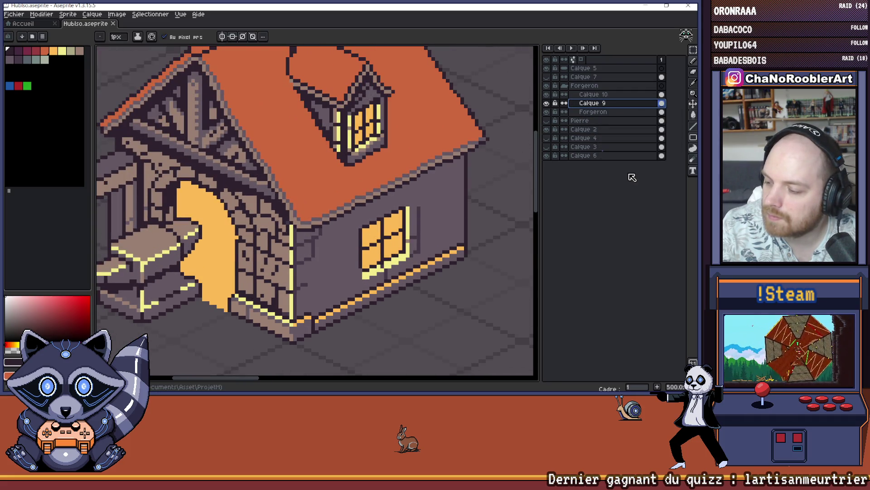
pyautogui.rightClick(594, 106)
pyautogui.click(626, 175)
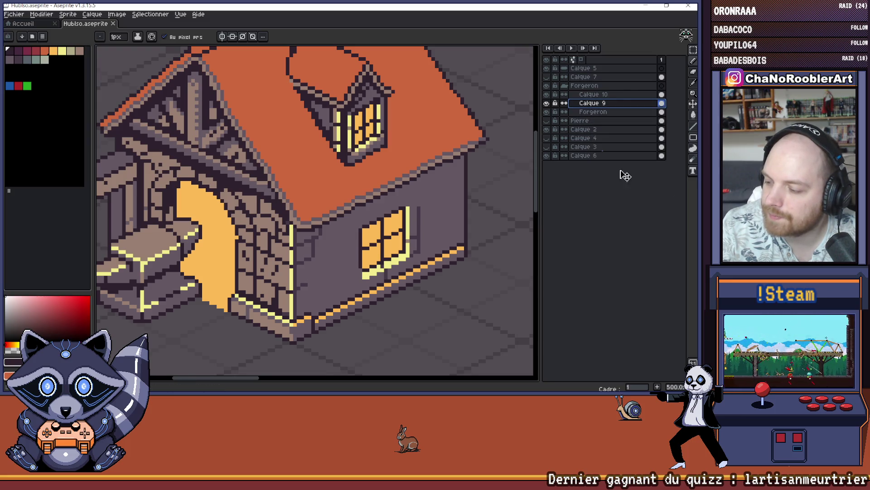
pyautogui.rightClick(593, 105)
pyautogui.click(620, 161)
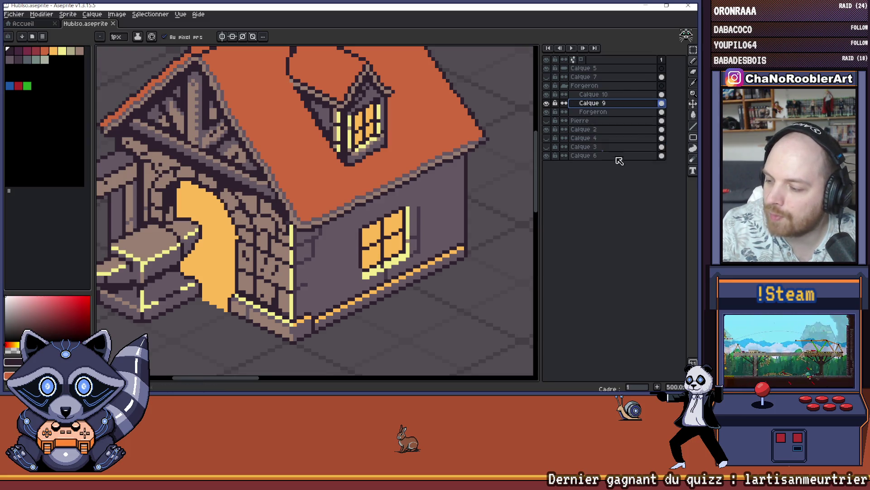
pyautogui.rightClick(590, 104)
pyautogui.click(620, 173)
pyautogui.rightClick(590, 104)
pyautogui.click(620, 172)
# Sample the house wall colour and touch up a pixel where roof meets wall.
pyautogui.scroll(-2, 265, 187)
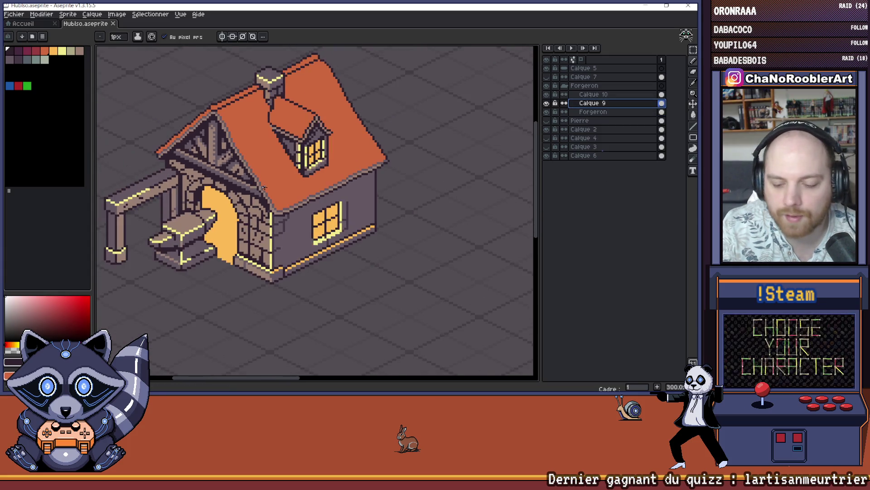
pyautogui.scroll(-1, 268, 185)
pyautogui.scroll(7, 265, 179)
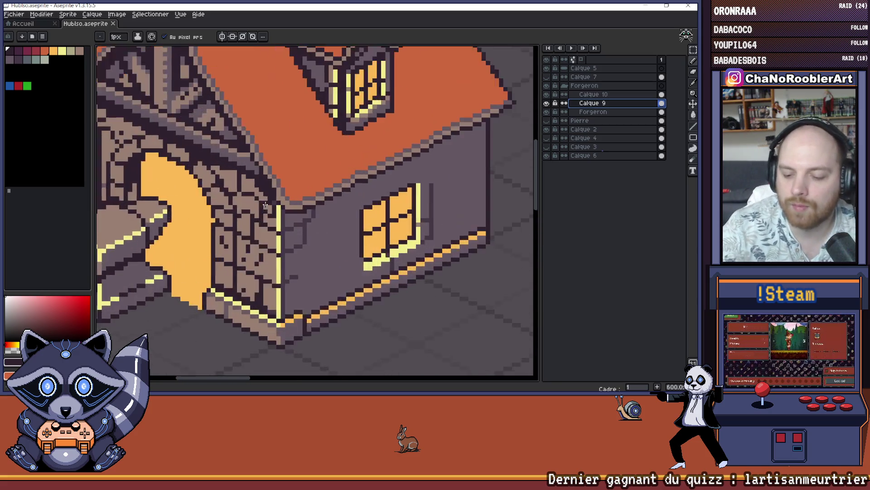
pyautogui.keyDown('alt'); pyautogui.click(263, 171); pyautogui.keyUp('alt')
pyautogui.click(270, 180)
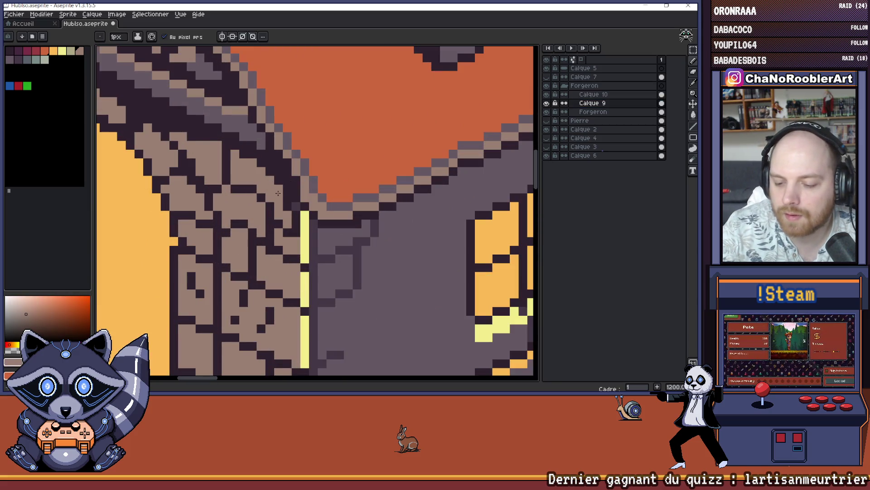
# Check the Fichier menu without choosing anything, then save the sprite with Ctrl+S.
pyautogui.scroll(-1, 285, 204)
pyautogui.click(14, 15)
pyautogui.click(15, 15)
pyautogui.click(15, 16)
pyautogui.press('Escape')
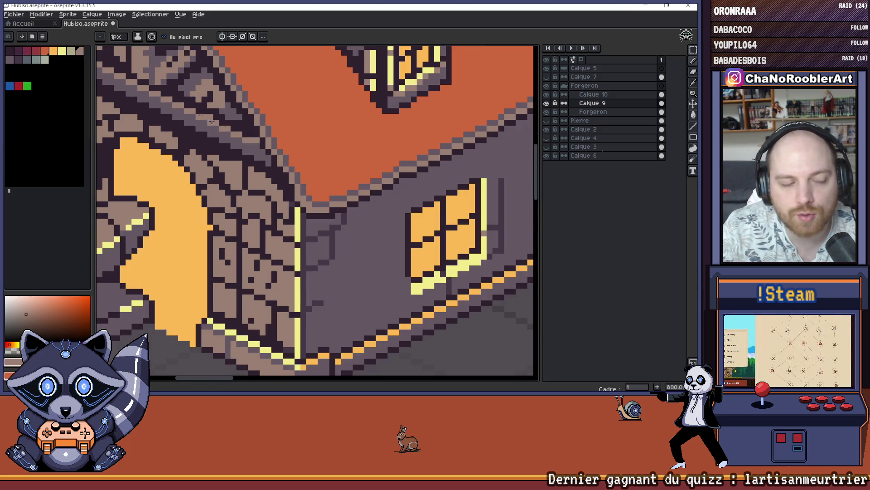
pyautogui.scroll(-4, 214, 181)
pyautogui.scroll(-1, 215, 182)
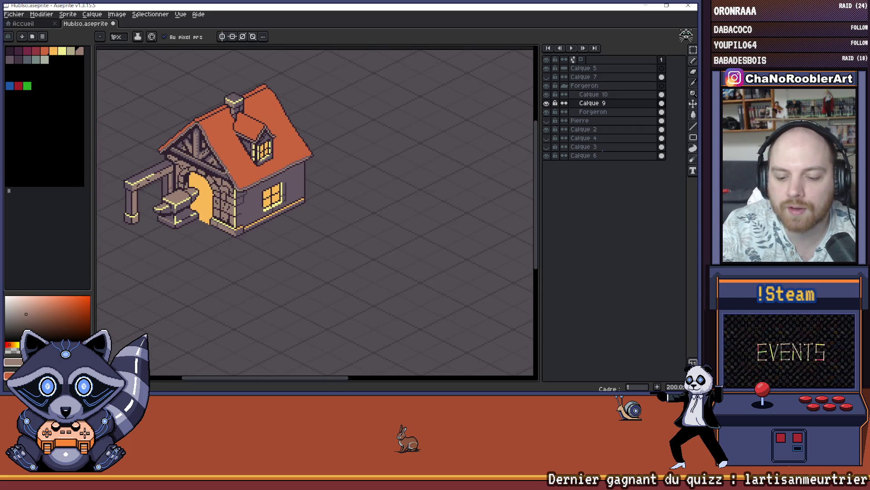
pyautogui.scroll(1, 272, 181)
pyautogui.scroll(-1, 272, 181)
pyautogui.hotkey('ctrl', 's')
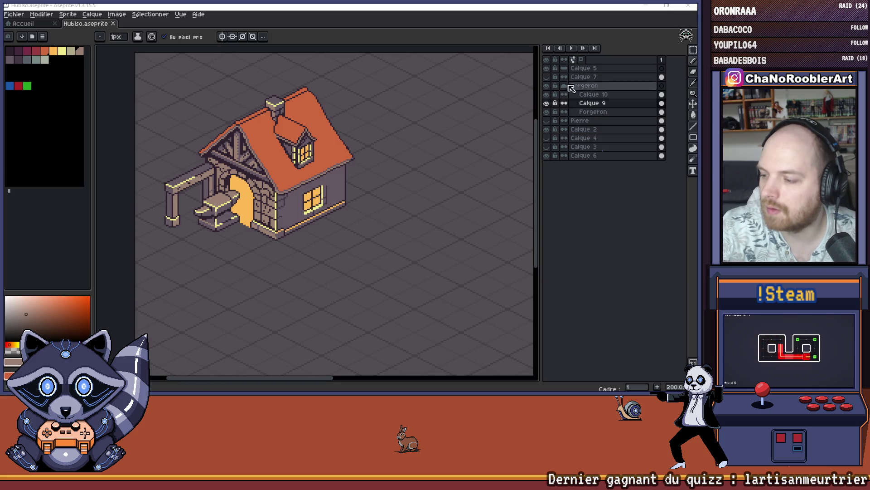
pyautogui.doubleClick(601, 106)
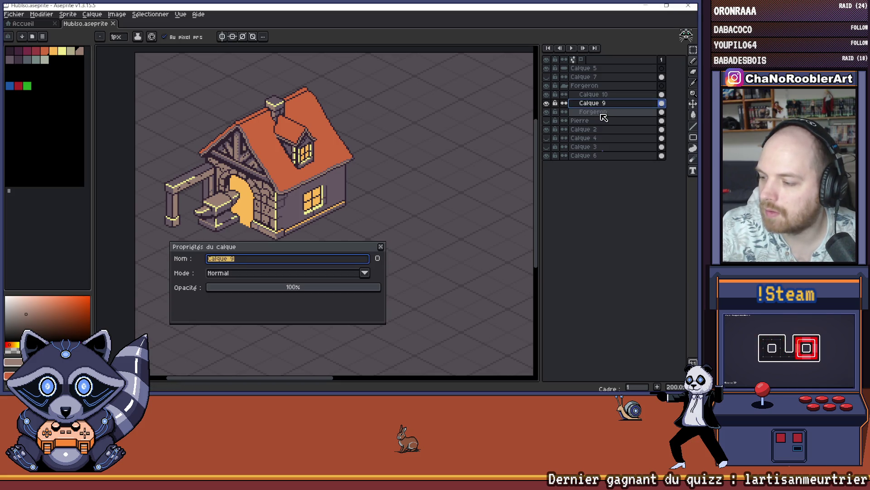
pyautogui.click(380, 247)
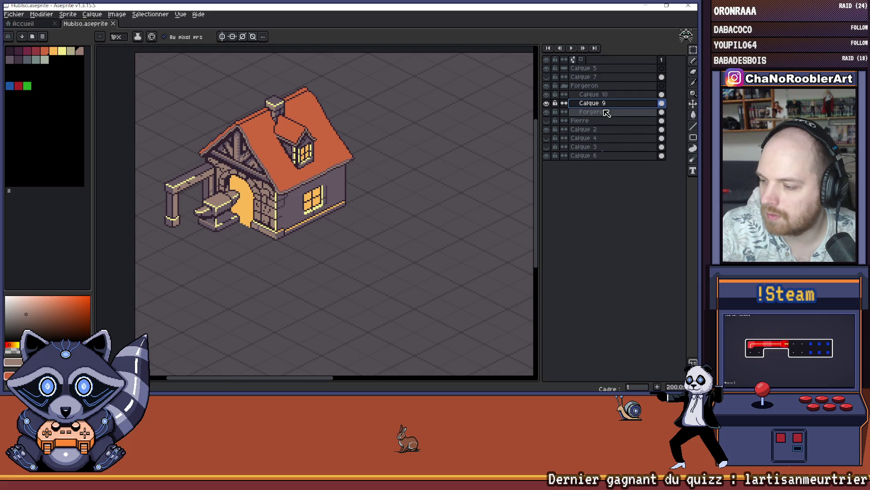
pyautogui.moveTo(612, 103); pyautogui.dragTo(616, 117)
pyautogui.hotkey('ctrl', 'z')
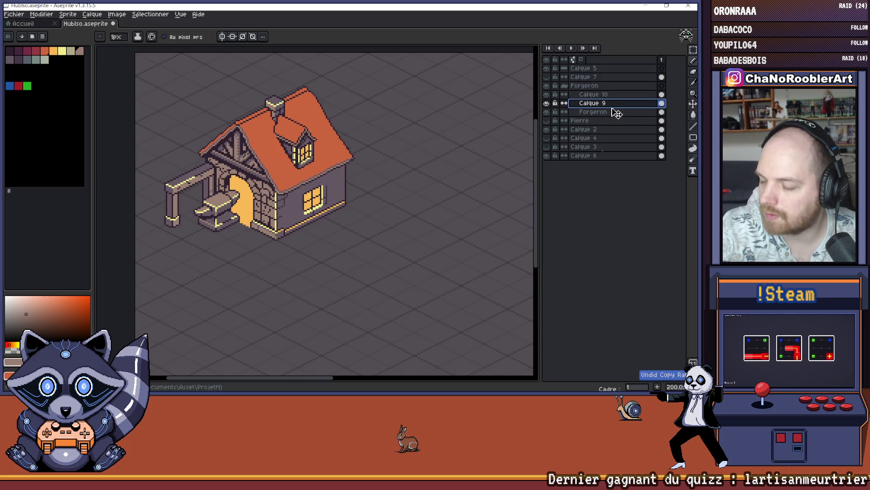
pyautogui.moveTo(610, 105); pyautogui.dragTo(626, 114)
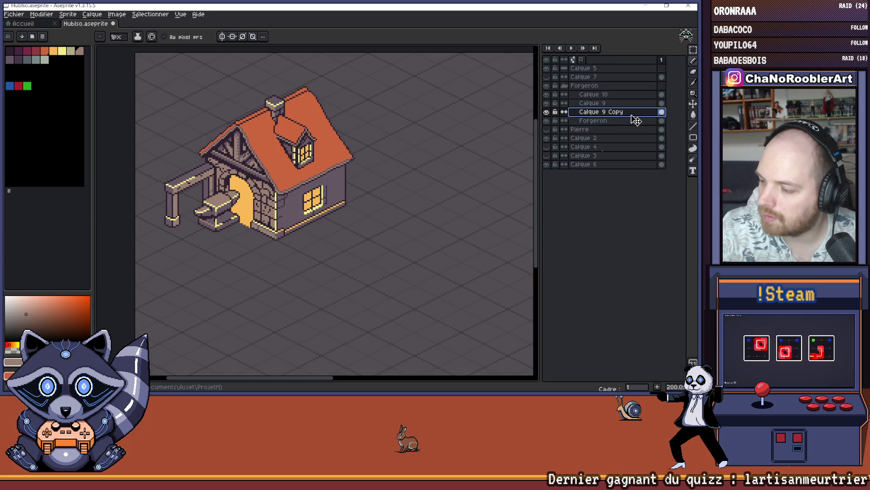
pyautogui.hotkey('ctrl', 'z')
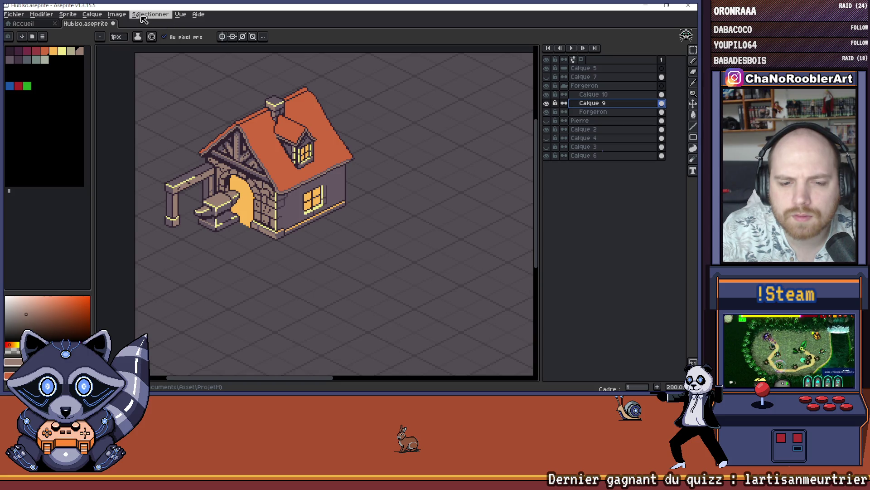
pyautogui.click(43, 14)
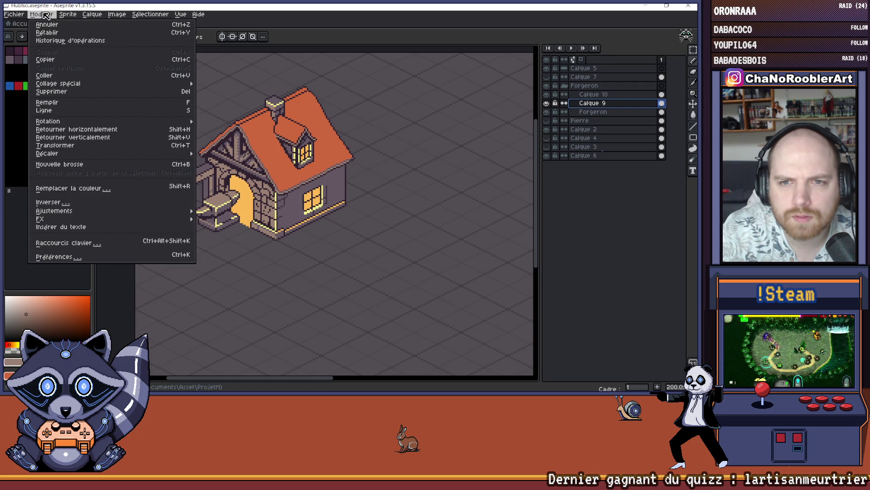
pyautogui.press('Escape')
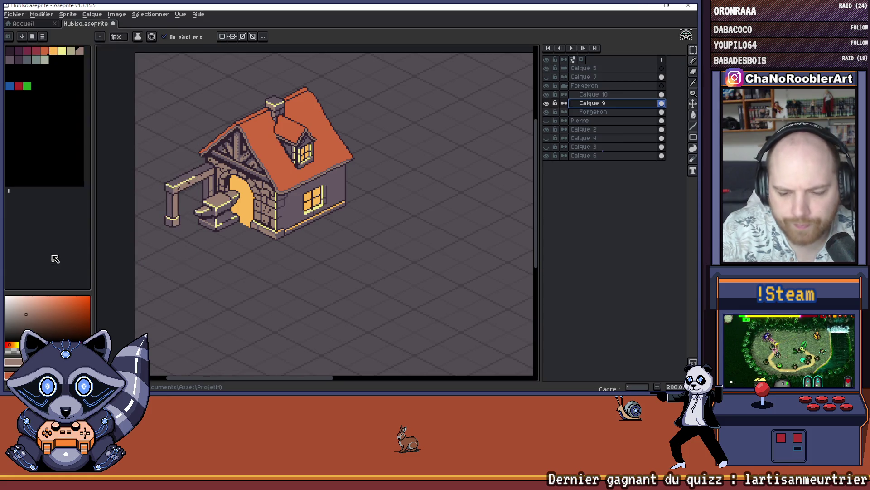
pyautogui.click(43, 14)
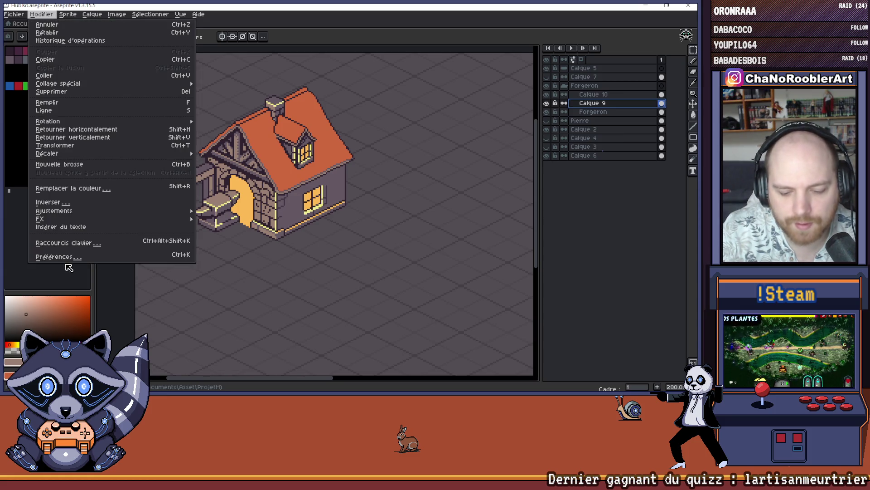
pyautogui.click(66, 260)
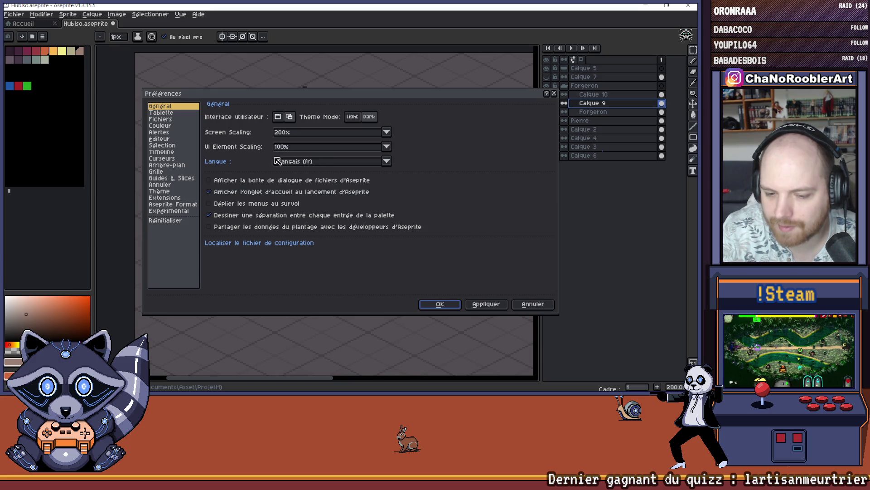
pyautogui.click(165, 221)
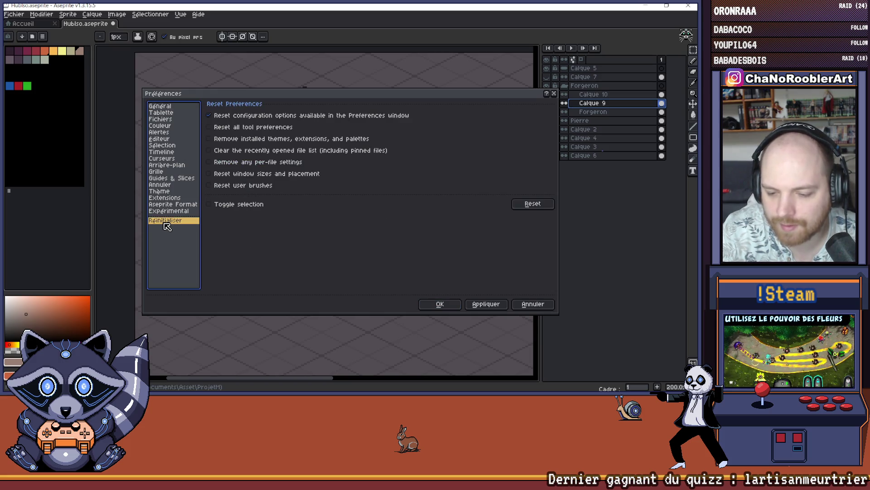
pyautogui.click(476, 304)
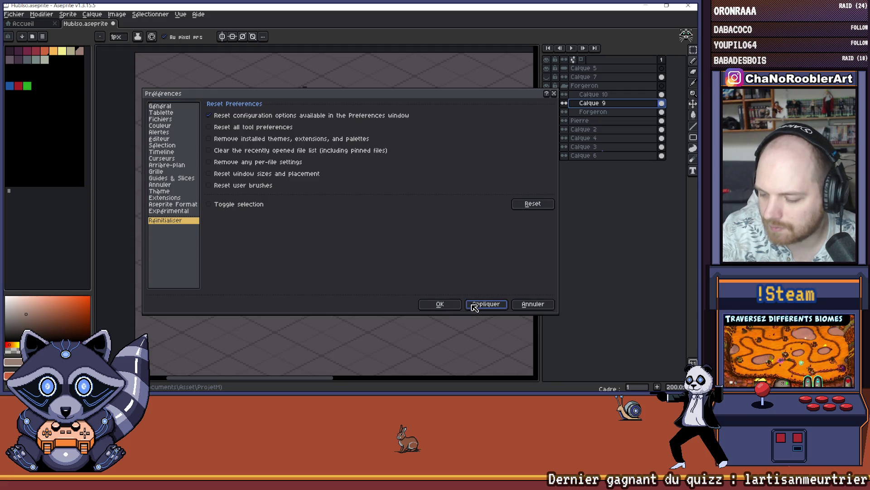
pyautogui.click(449, 306)
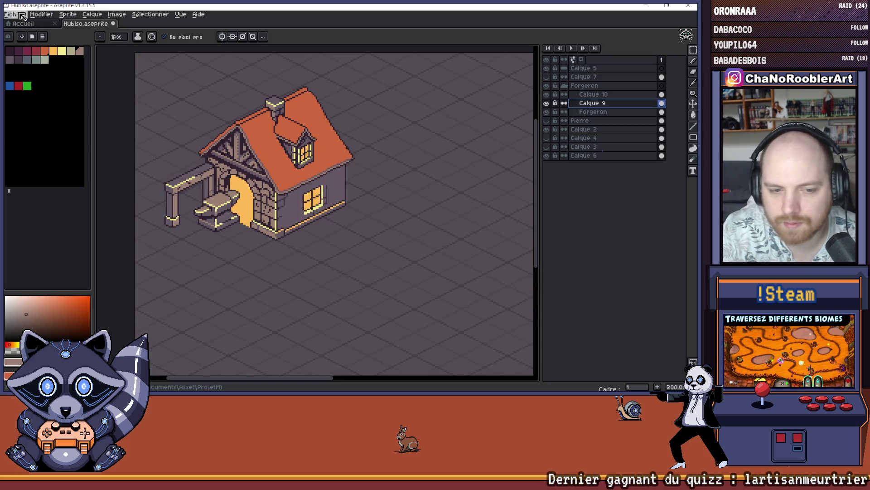
pyautogui.click(13, 14)
pyautogui.click(26, 46)
pyautogui.click(14, 15)
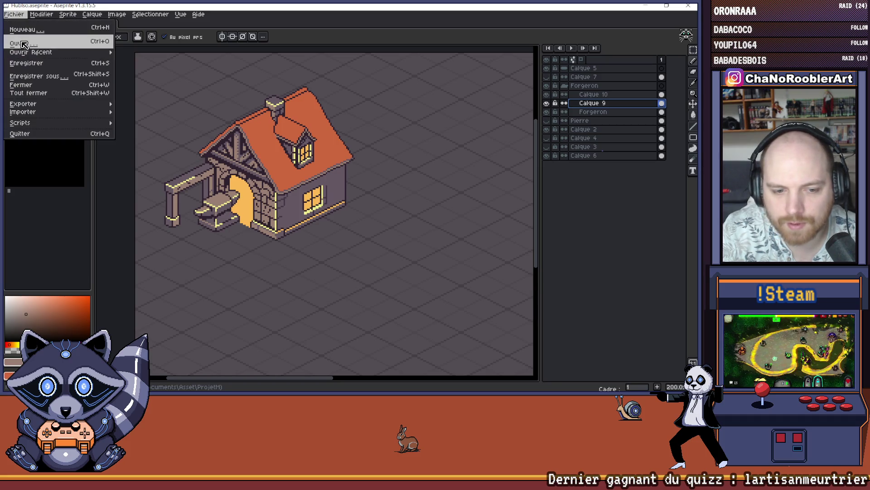
pyautogui.click(22, 44)
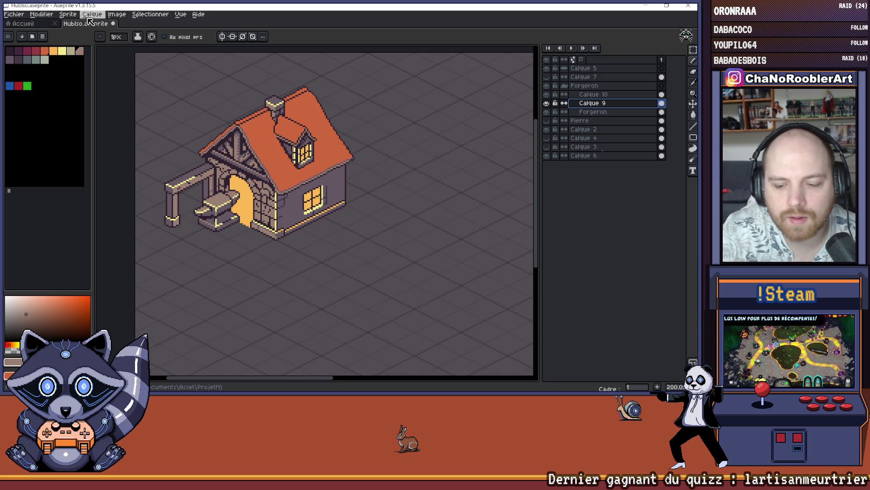
pyautogui.scroll(-4, 303, 173)
pyautogui.scroll(4, 303, 173)
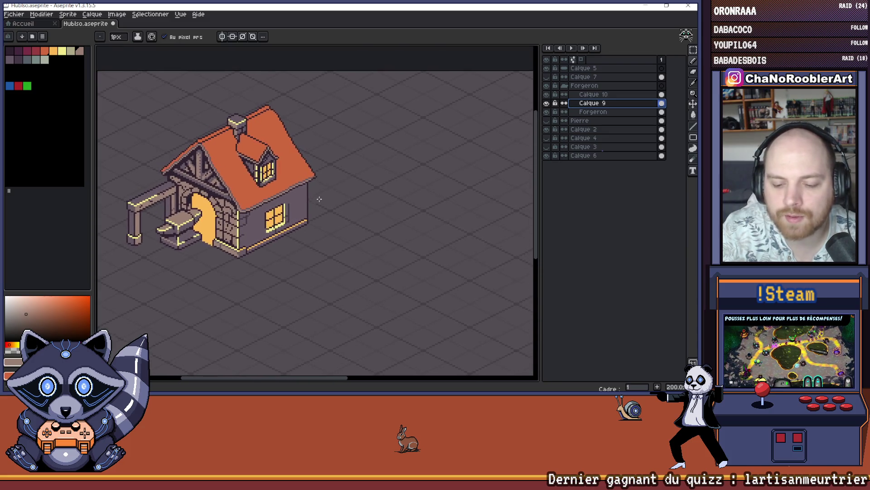
pyautogui.scroll(-1, 305, 201)
pyautogui.scroll(1, 292, 198)
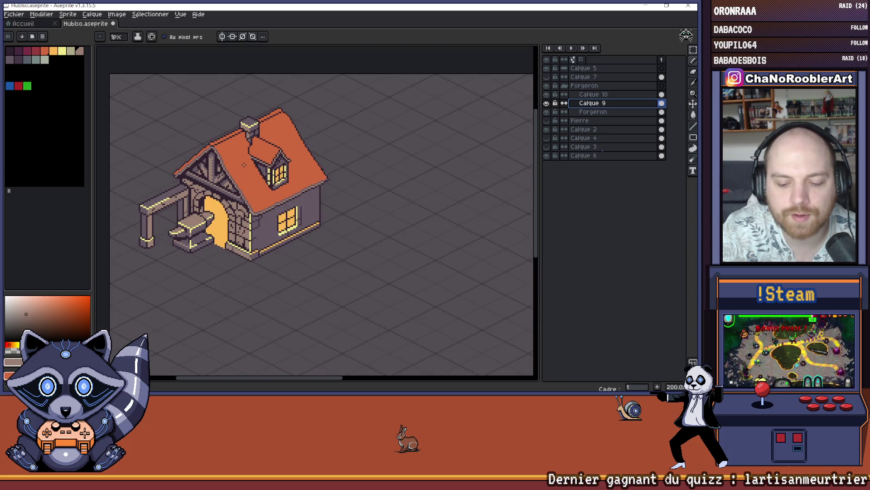
pyautogui.scroll(-1, 218, 144)
pyautogui.scroll(1, 218, 144)
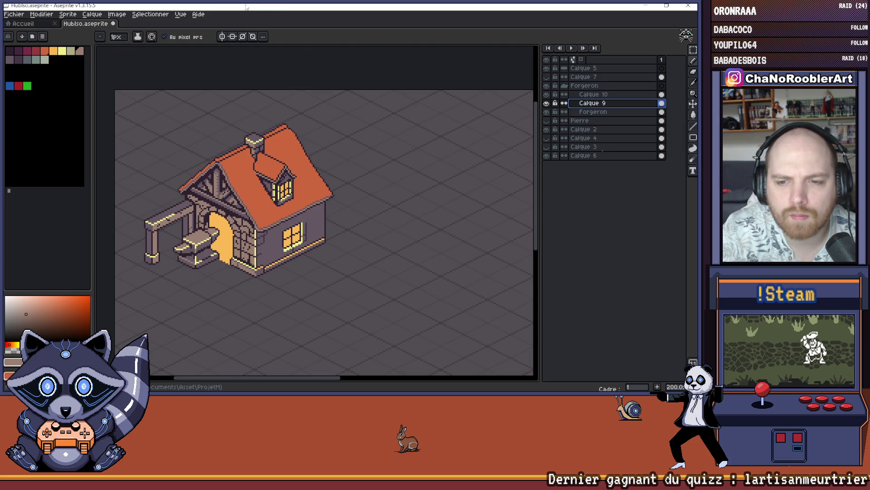
pyautogui.scroll(2, 247, 183)
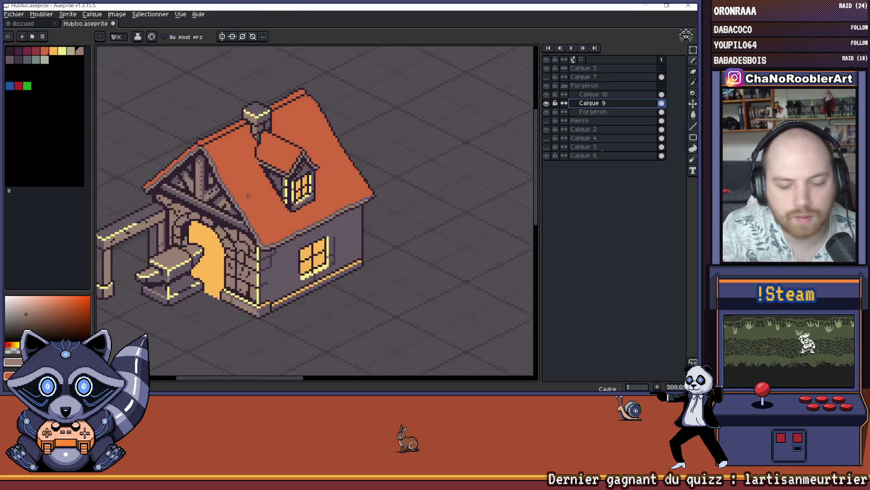
# Sample a roof-edge colour and toggle Calque 9's visibility off and on twice.
pyautogui.scroll(1, 247, 183)
pyautogui.press('i')
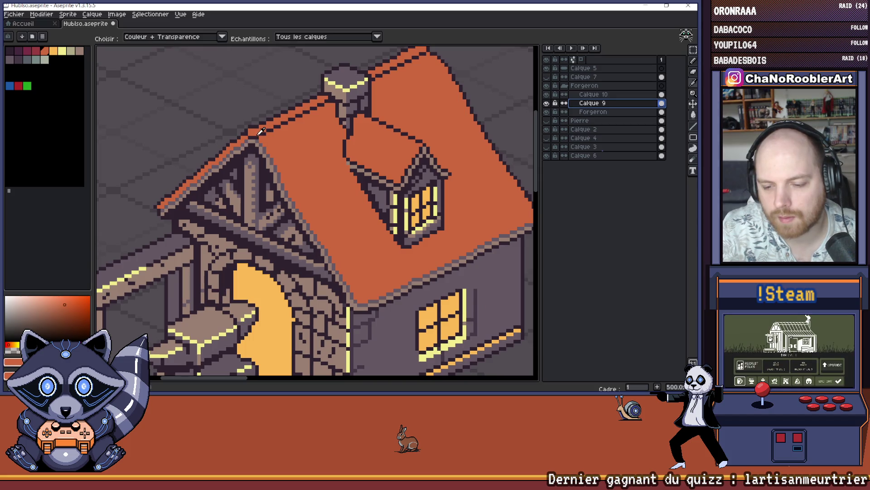
pyautogui.click(261, 132)
pyautogui.press('b')
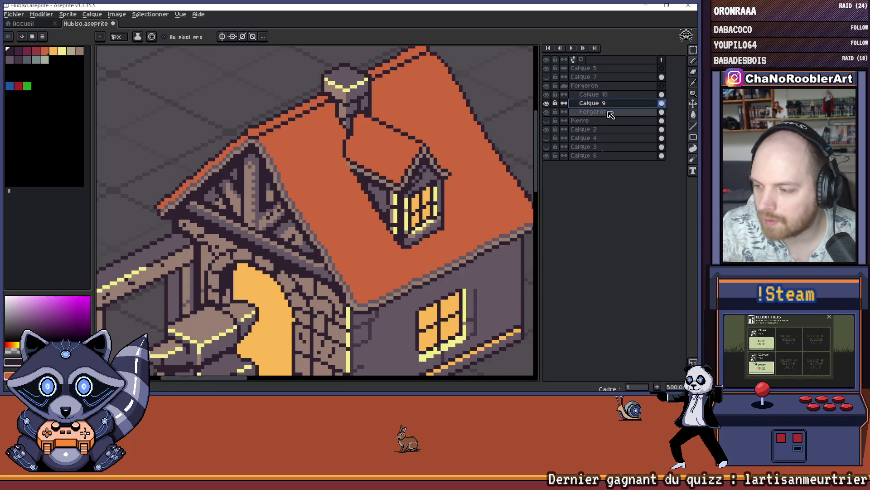
pyautogui.click(547, 104)
pyautogui.click(547, 104)
pyautogui.keyDown('alt'); pyautogui.click(547, 103); pyautogui.keyUp('alt')
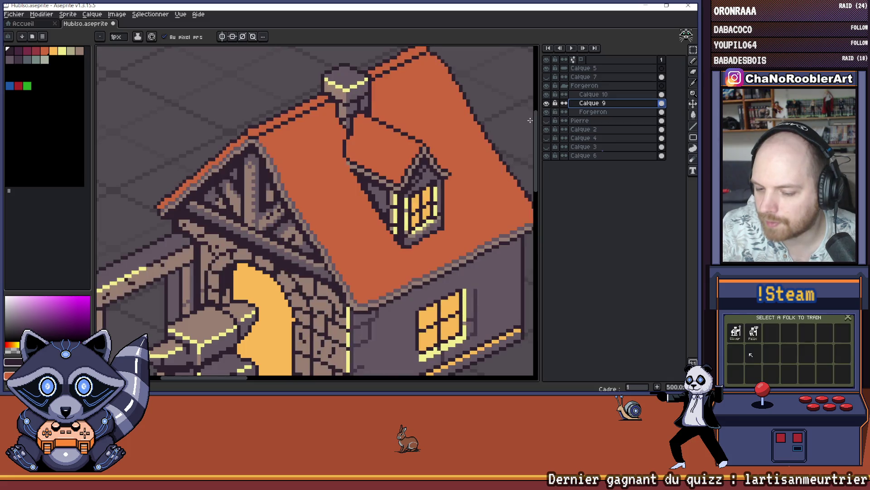
pyautogui.keyDown('alt'); pyautogui.click(548, 104); pyautogui.keyUp('alt')
# Undo an accidental dark Paint Bucket fill and move to the Forgeron layer.
pyautogui.press('g')
pyautogui.click(270, 181)
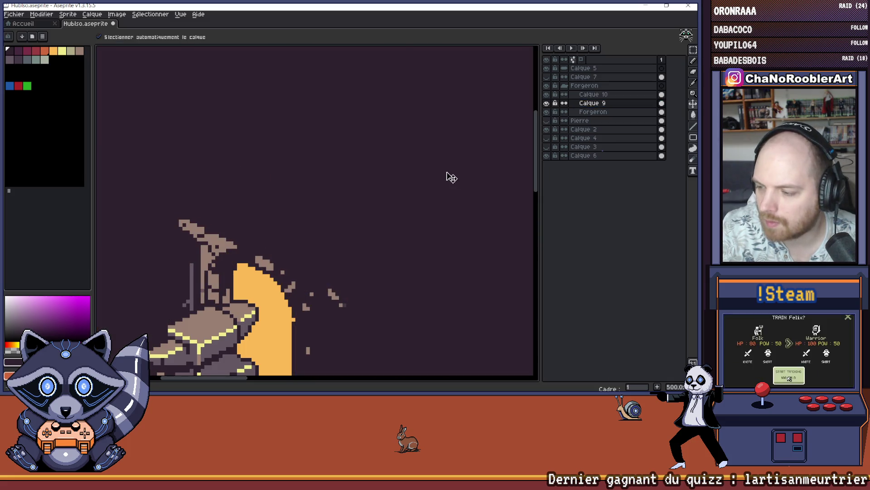
pyautogui.hotkey('ctrl', 'z')
pyautogui.moveTo(411, 170); pyautogui.dragTo(386, 168)
pyautogui.press('Down')
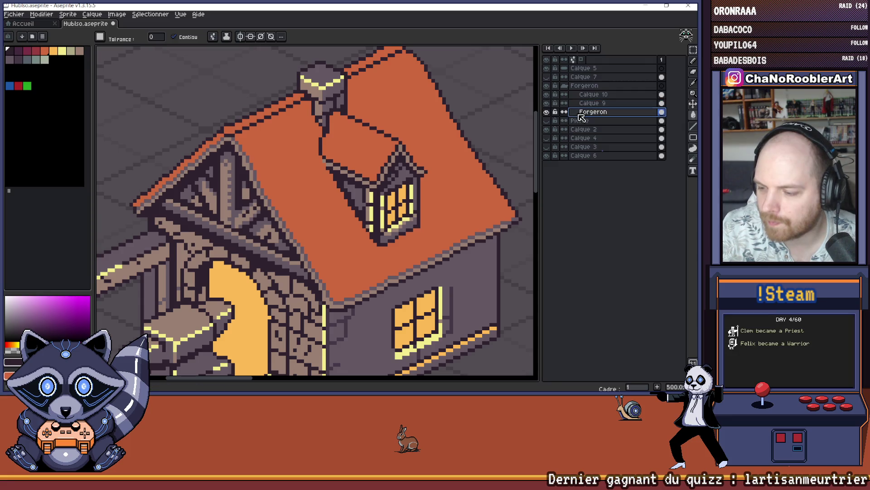
pyautogui.scroll(1, 253, 185)
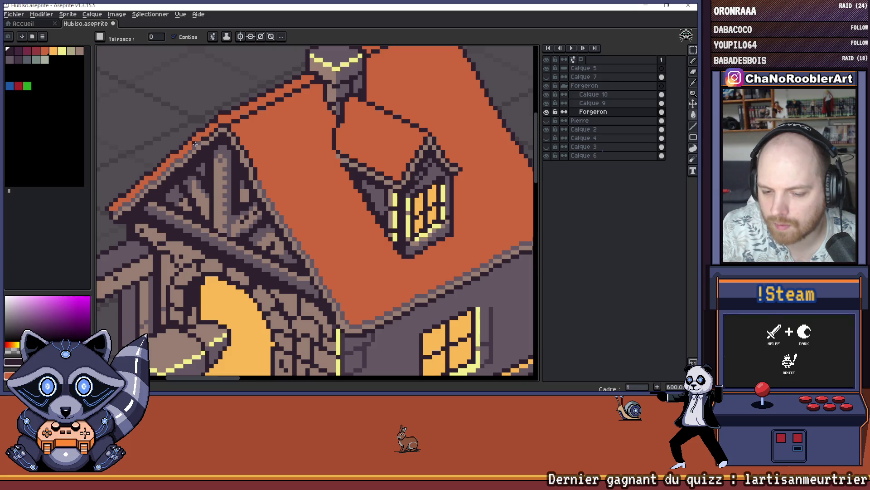
# Paint a few dark pixels along the orange roof edge above the gable with the 1px Pencil.
pyautogui.scroll(-4, 195, 144)
pyautogui.scroll(4, 210, 178)
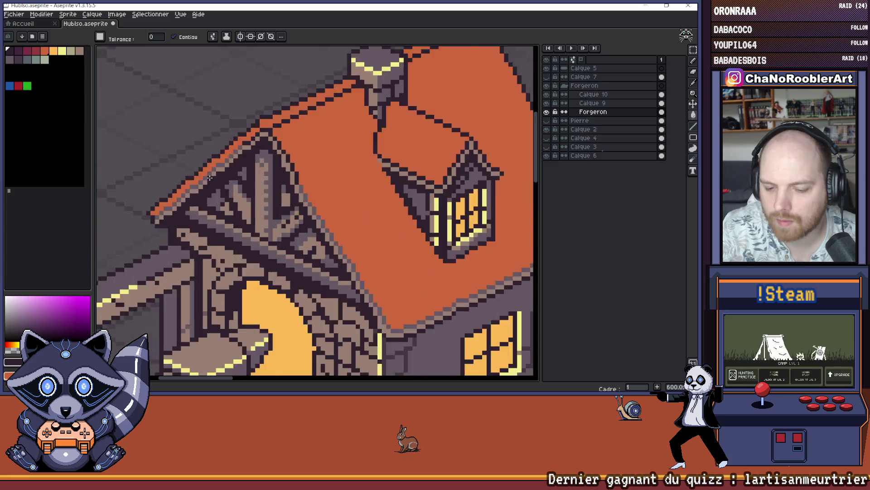
pyautogui.scroll(4, 209, 178)
pyautogui.press('b')
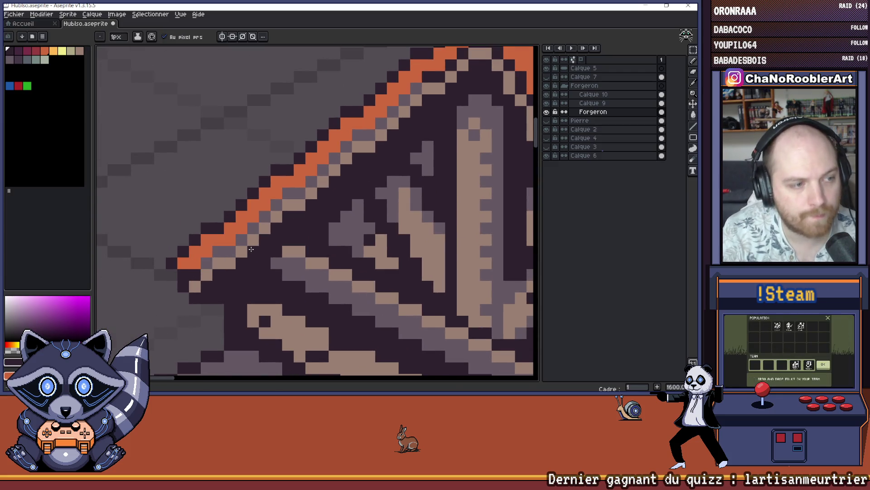
pyautogui.moveTo(251, 249)
pyautogui.mouseDown()
pyautogui.moveTo(228, 289)
pyautogui.moveTo(213, 290)
pyautogui.moveTo(386, 134)
pyautogui.mouseUp()
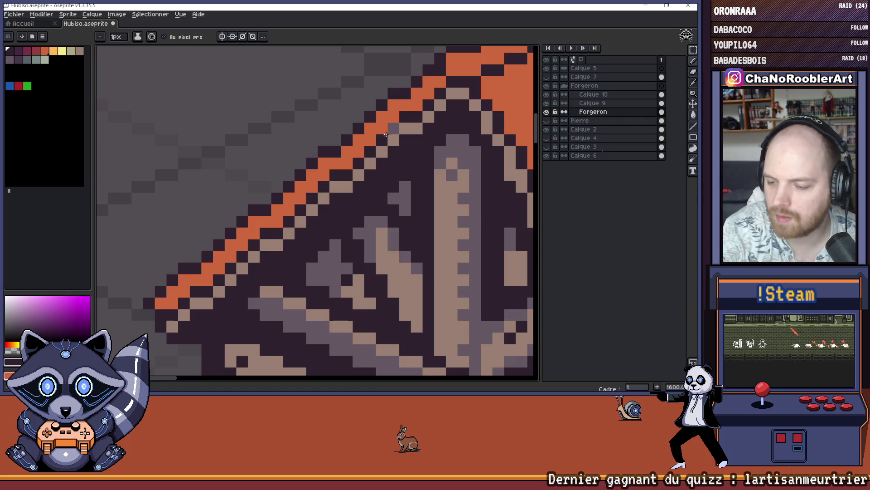
pyautogui.scroll(-5, 360, 176)
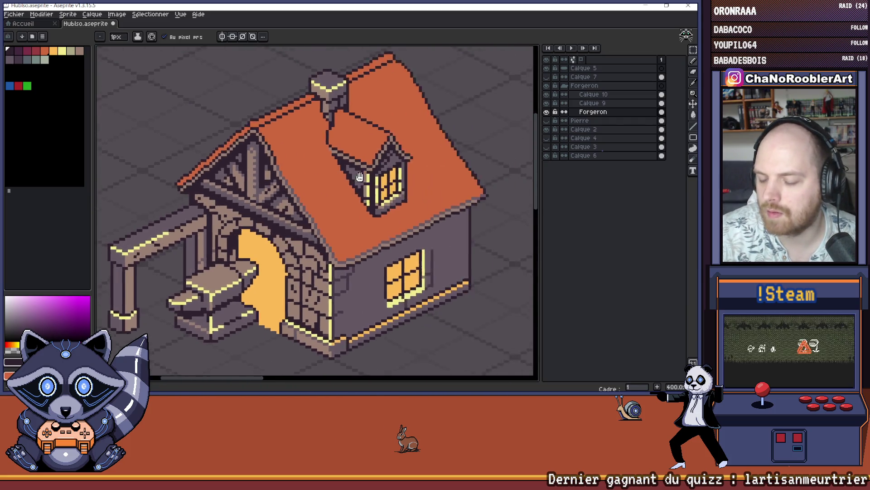
pyautogui.scroll(-2, 359, 176)
pyautogui.scroll(3, 300, 191)
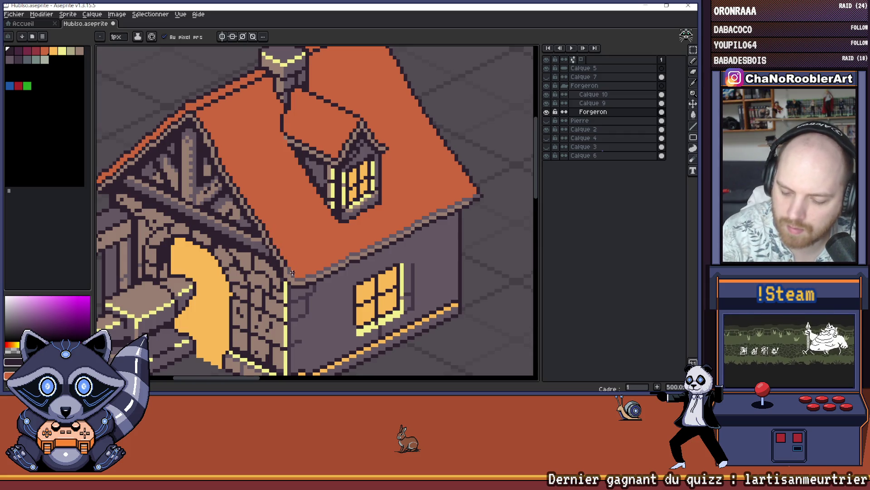
# Zoom around the house to review it, tap V then B, and save with Ctrl+S.
pyautogui.scroll(-2, 307, 277)
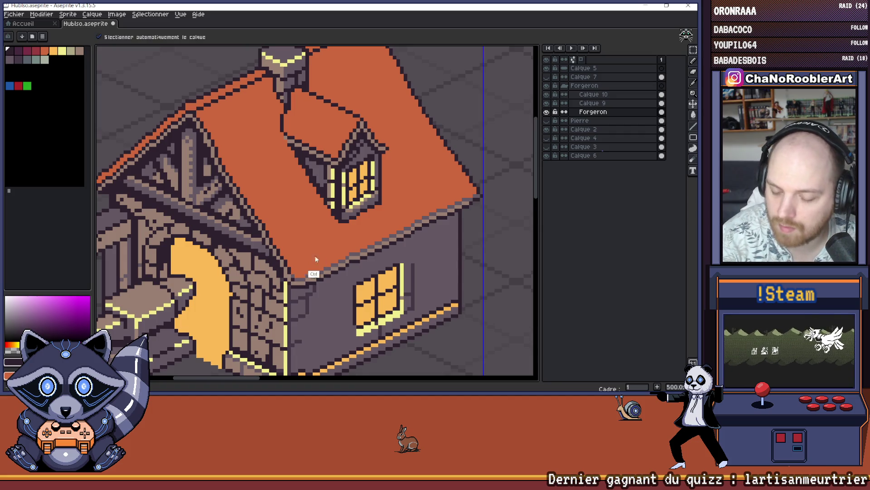
pyautogui.scroll(2, 292, 276)
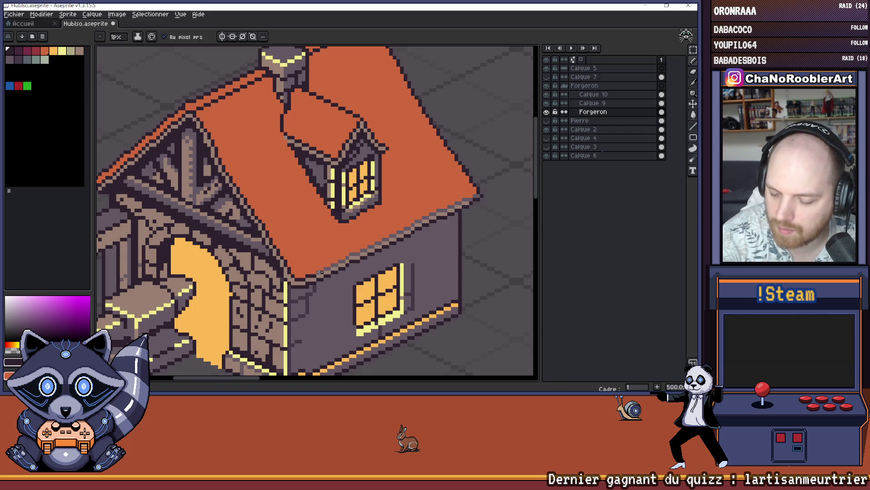
pyautogui.scroll(-2, 357, 250)
pyautogui.scroll(2, 448, 214)
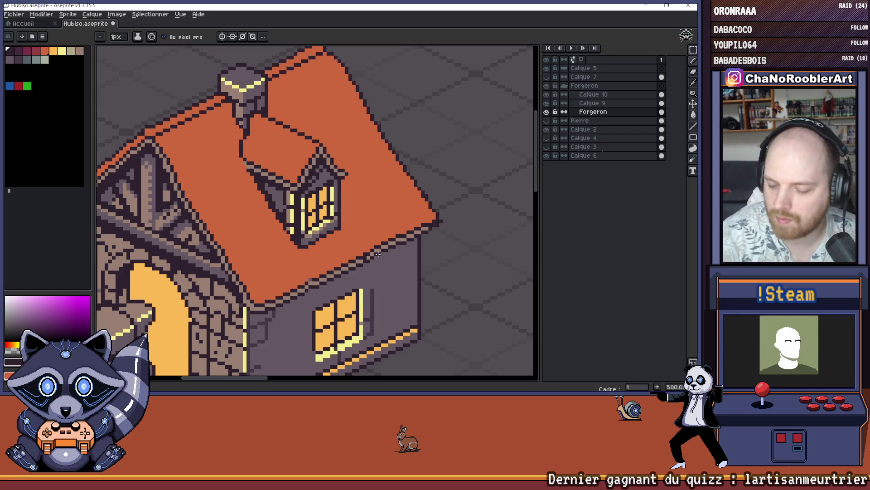
pyautogui.scroll(-4, 346, 257)
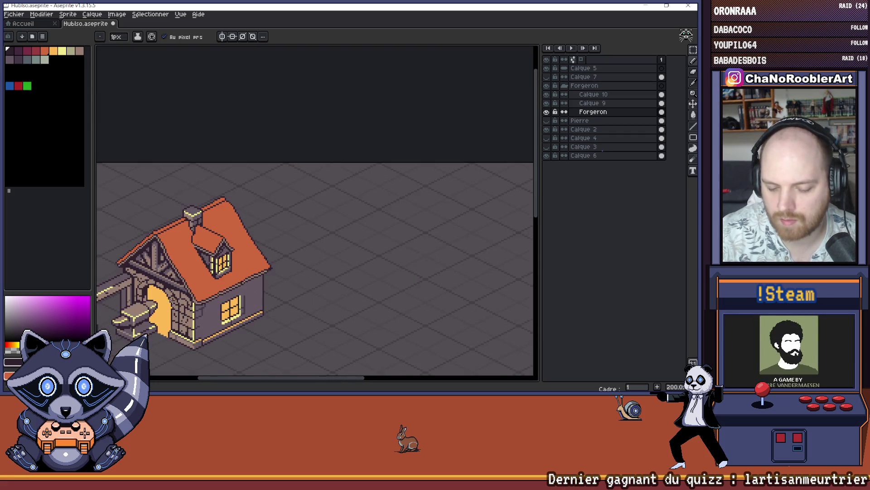
pyautogui.press('v')
pyautogui.press('b')
pyautogui.scroll(-3, 254, 272)
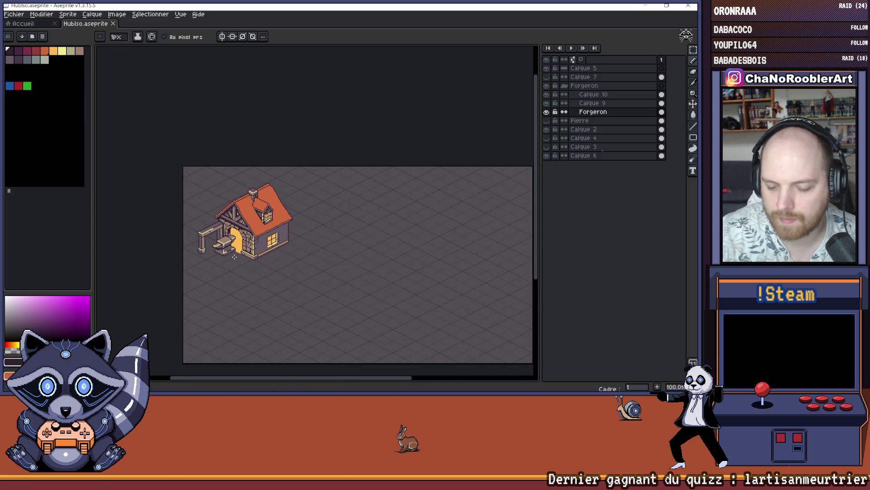
pyautogui.hotkey('ctrl', 's')
# Zoom and scroll across the saved house to inspect the roof and gable.
pyautogui.scroll(1, 246, 251)
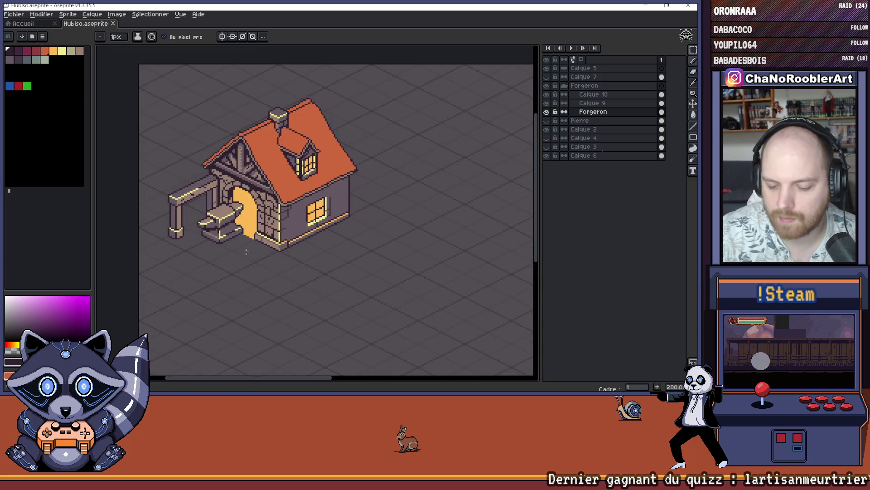
pyautogui.scroll(3, 317, 245)
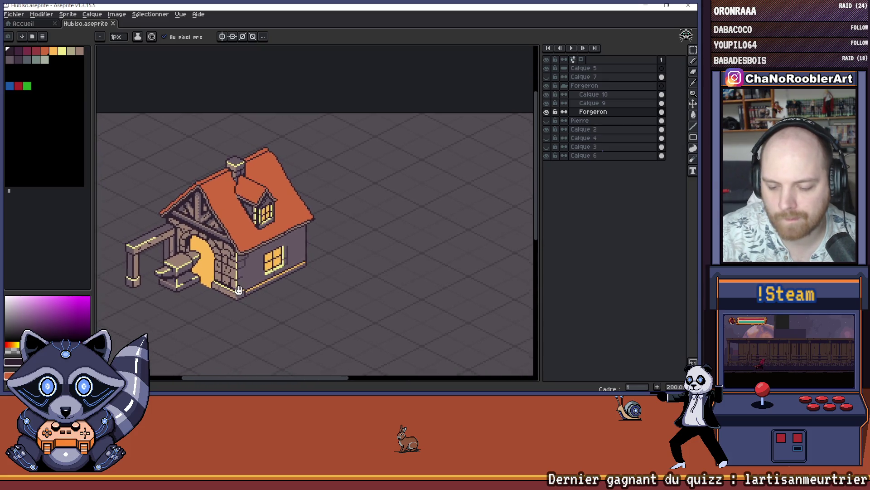
pyautogui.scroll(-1, 248, 296)
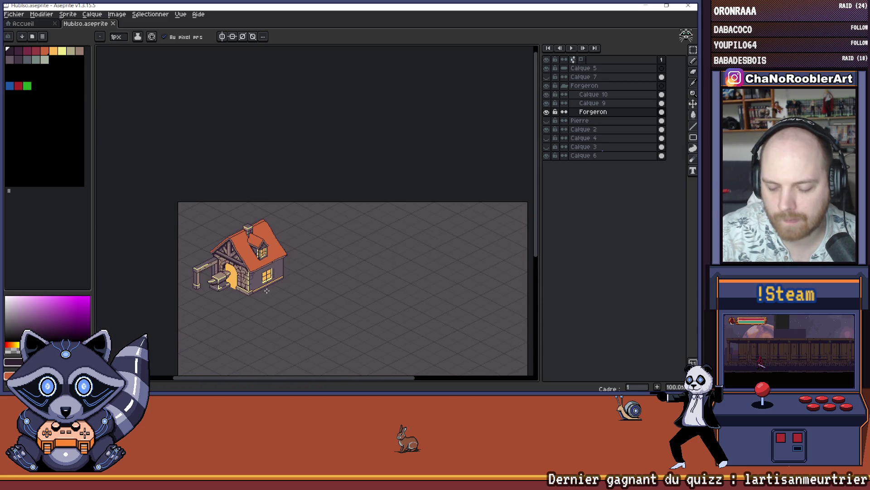
pyautogui.scroll(1, 247, 295)
pyautogui.scroll(1, 246, 266)
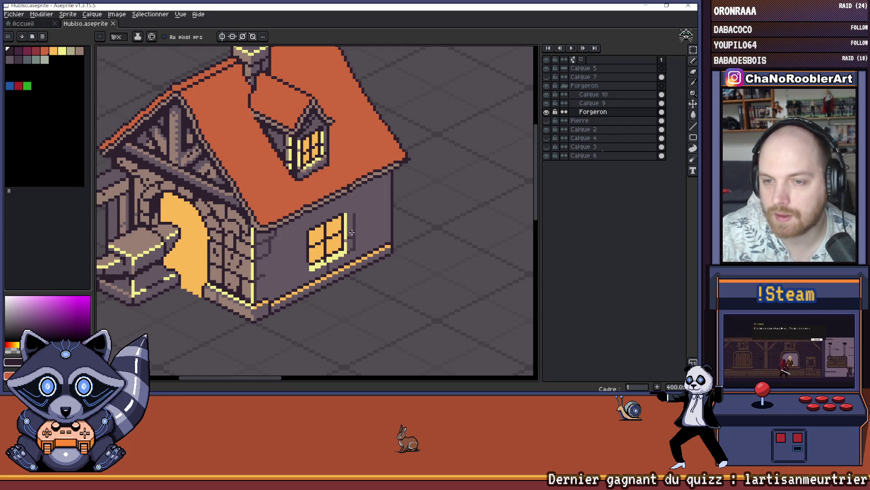
pyautogui.hscroll(2, 289, 268)
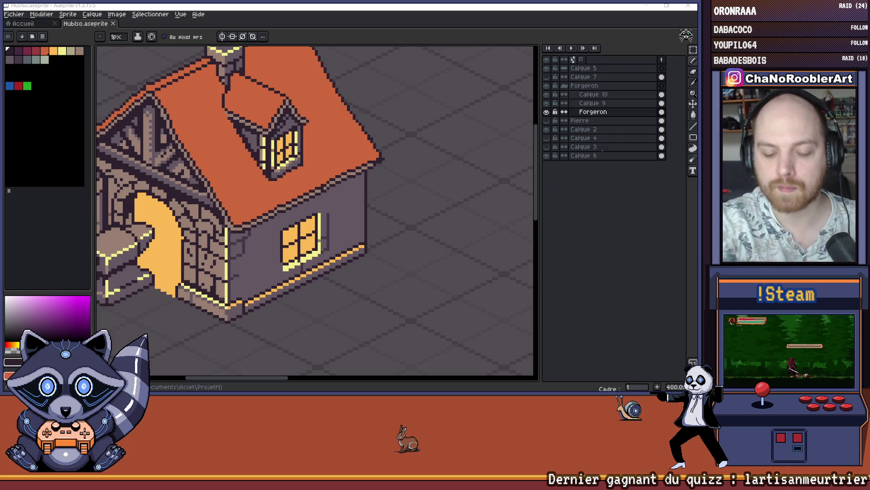
pyautogui.scroll(-3, 220, 191)
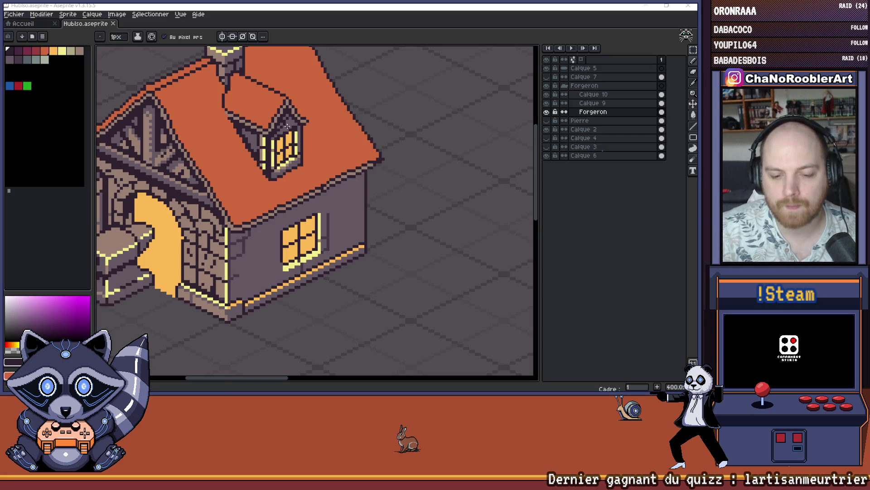
pyautogui.scroll(3, 220, 191)
pyautogui.scroll(5, 221, 191)
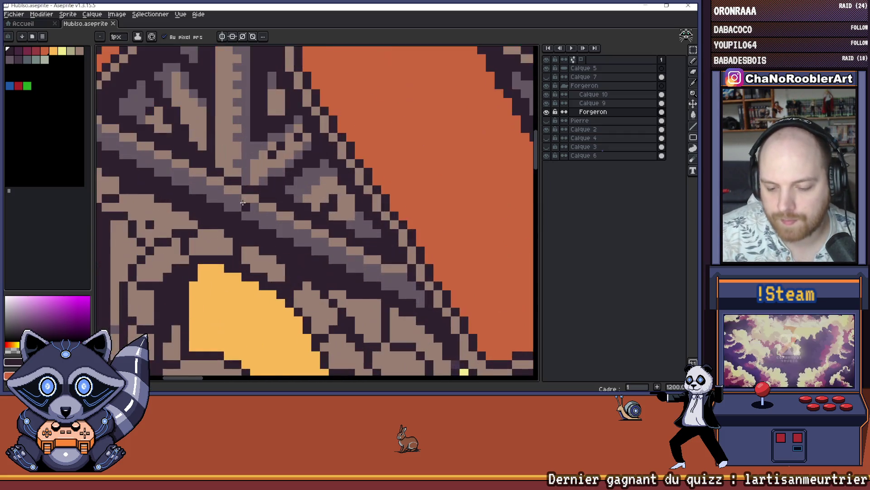
# Pick the tan gable colour, paint it onto the grey diagonal beam, and undo the last stroke.
pyautogui.keyDown('alt'); pyautogui.click(270, 186); pyautogui.keyUp('alt')
pyautogui.click(237, 186)
pyautogui.click(212, 175)
pyautogui.scroll(-6, 208, 172)
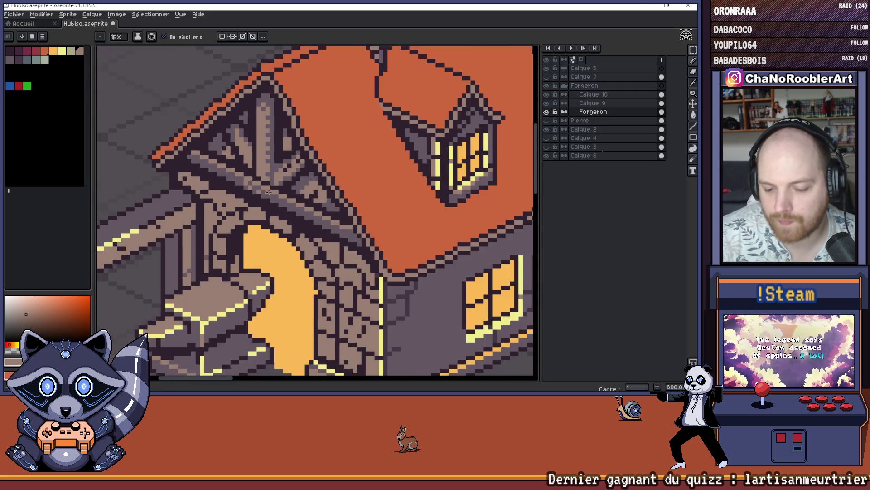
pyautogui.hotkey('ctrl', 'z')
# Pan and zoom out over the house, reselect the Pencil, and make Calque 9 active.
pyautogui.moveTo(321, 249); pyautogui.dragTo(290, 234)
pyautogui.press('b')
pyautogui.scroll(-1, 269, 232)
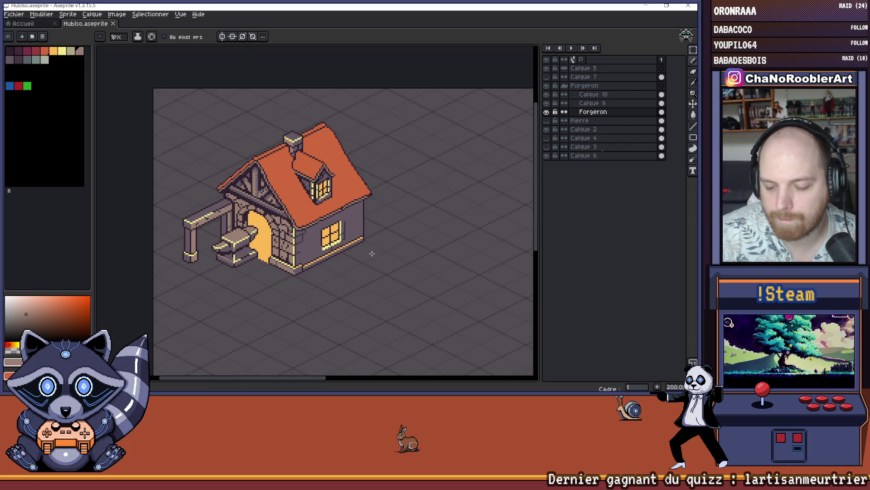
pyautogui.scroll(-2, 328, 258)
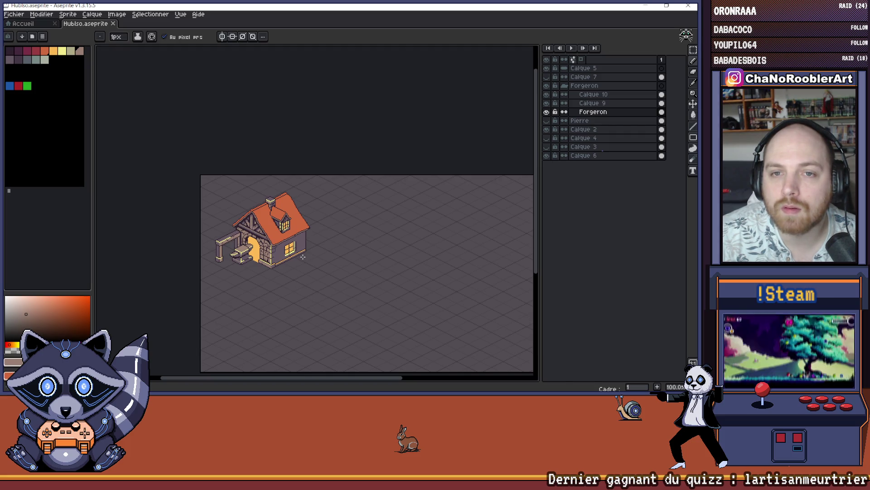
pyautogui.click(595, 104)
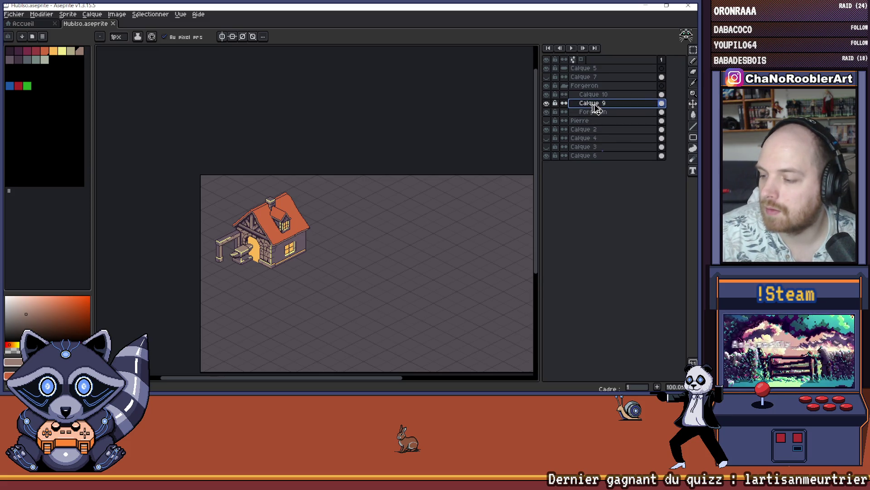
# Export a flattened sheet copy of the drawing and close it to return to the house.
pyautogui.hotkey('ctrl', 'e')
pyautogui.press('Return')
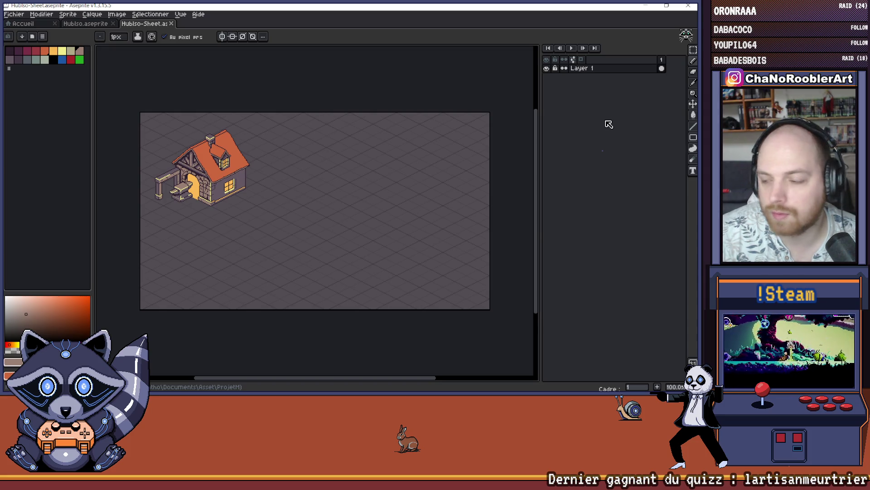
pyautogui.hotkey('ctrl', 'w')
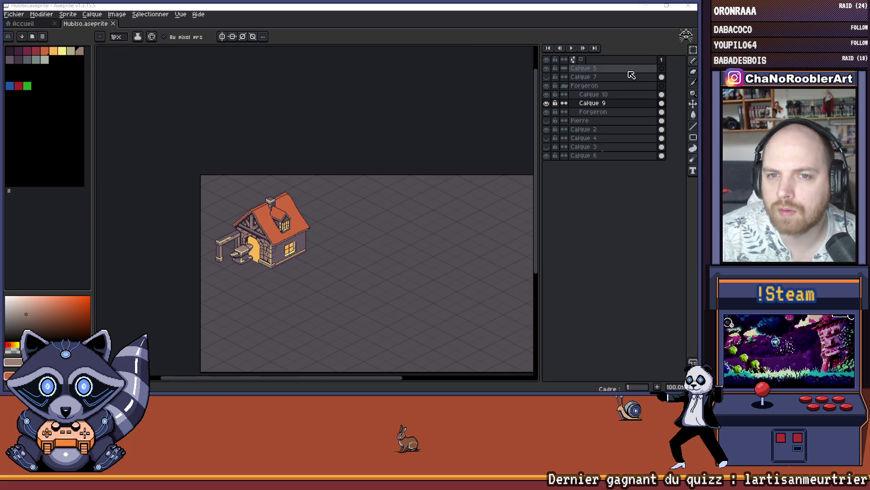
# Select Calque 9, repeat the sheet export, then open the Color Curve adjustment with Ctrl+M.
pyautogui.click(603, 106)
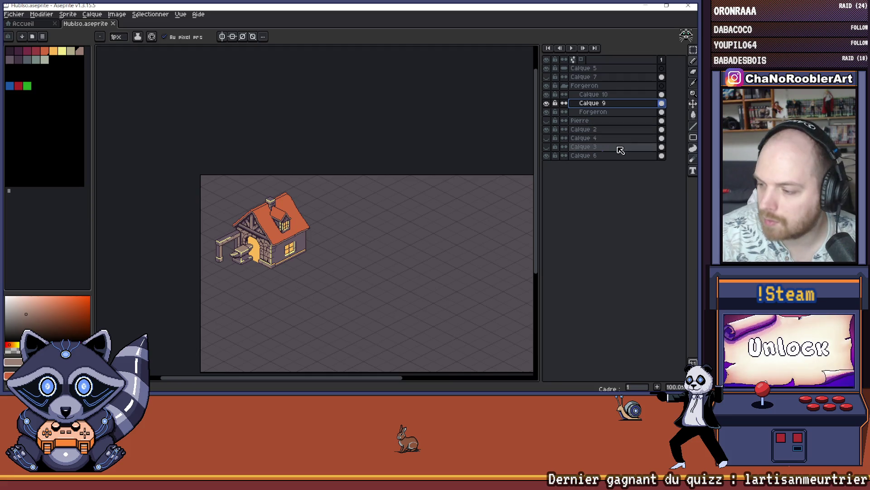
pyautogui.hotkey('ctrl', 'e')
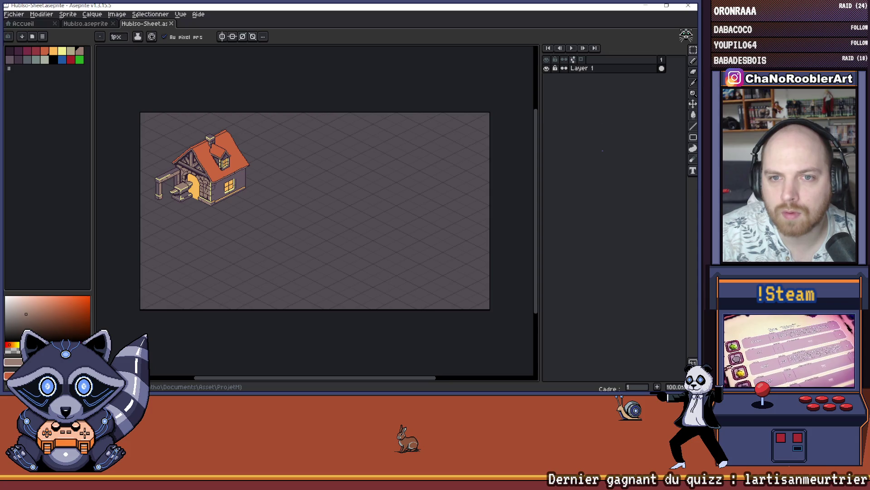
pyautogui.hotkey('ctrl', 'w')
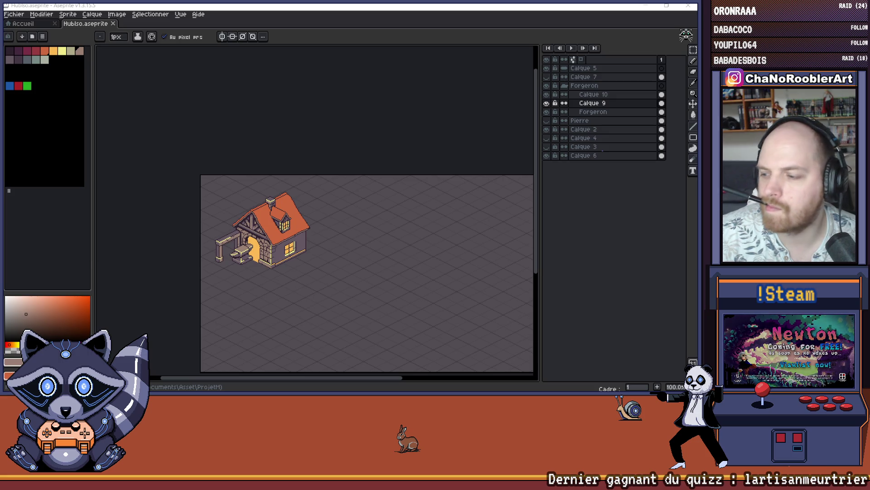
pyautogui.click(603, 105)
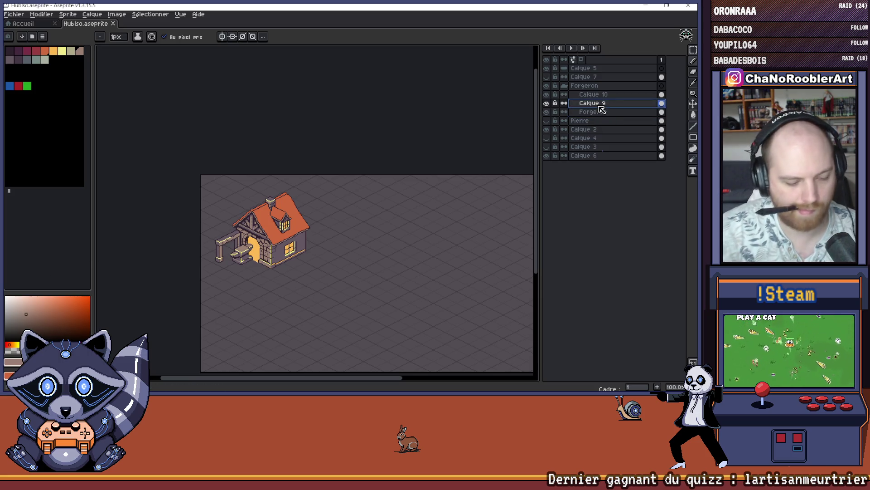
pyautogui.hotkey('ctrl', 'm')
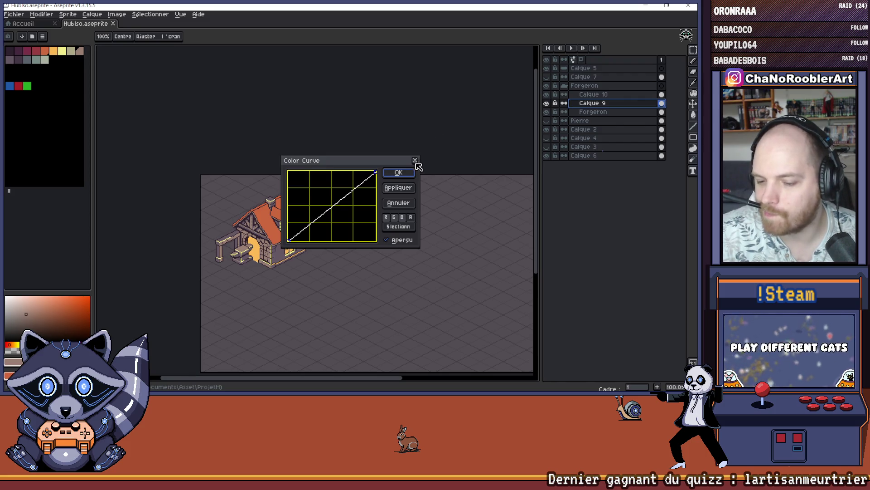
# Bend the Color Curve with a dragged point and an added point, then cancel it unapplied.
pyautogui.moveTo(346, 199)
pyautogui.mouseDown()
pyautogui.moveTo(351, 225)
pyautogui.moveTo(353, 188)
pyautogui.moveTo(305, 189)
pyautogui.moveTo(347, 207)
pyautogui.moveTo(295, 203)
pyautogui.moveTo(338, 208)
pyautogui.moveTo(313, 226)
pyautogui.moveTo(356, 186)
pyautogui.moveTo(296, 183)
pyautogui.moveTo(361, 217)
pyautogui.moveTo(299, 181)
pyautogui.moveTo(320, 180)
pyautogui.moveTo(350, 204)
pyautogui.mouseUp()
pyautogui.click(331, 201)
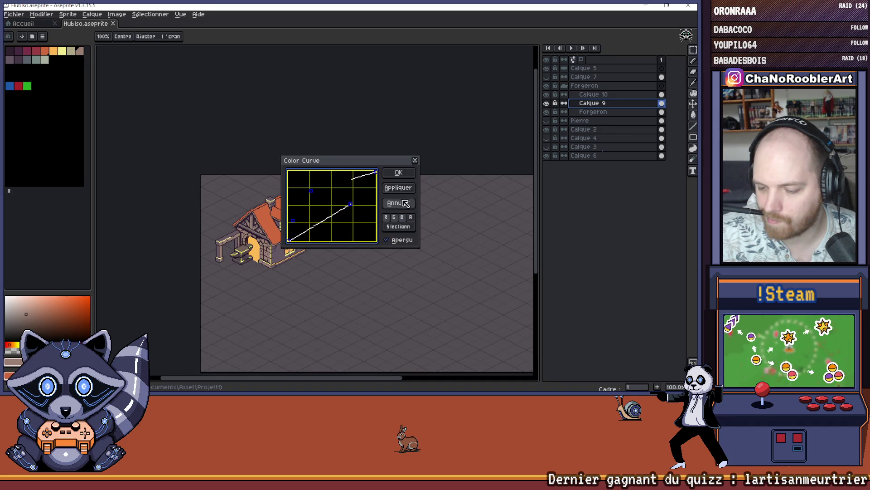
pyautogui.click(404, 203)
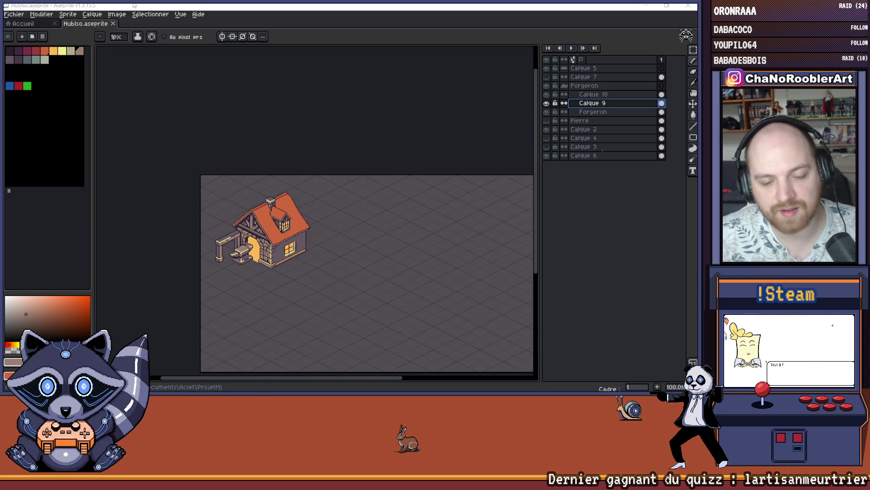
# Work through the menu bar options to set the view zoom to 300%.
pyautogui.click(145, 15)
pyautogui.moveTo(177, 17)
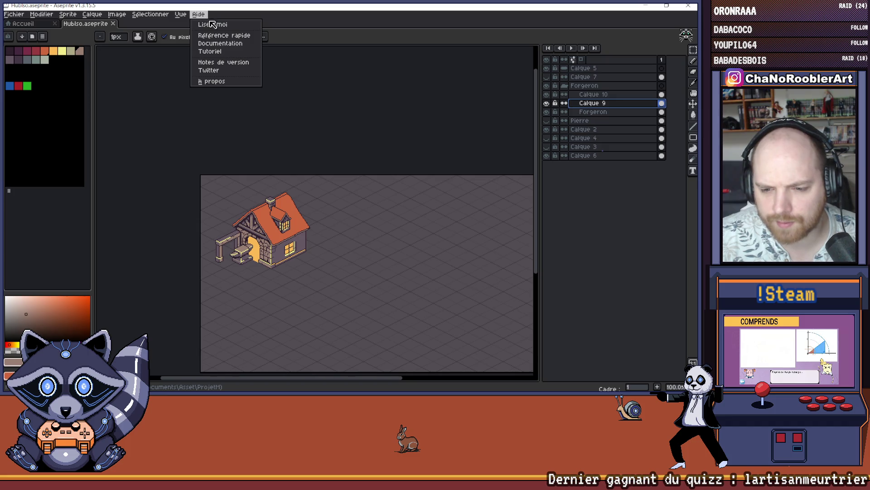
pyautogui.click(203, 18)
pyautogui.click(204, 19)
pyautogui.click(204, 19)
pyautogui.click(198, 14)
pyautogui.click(201, 32)
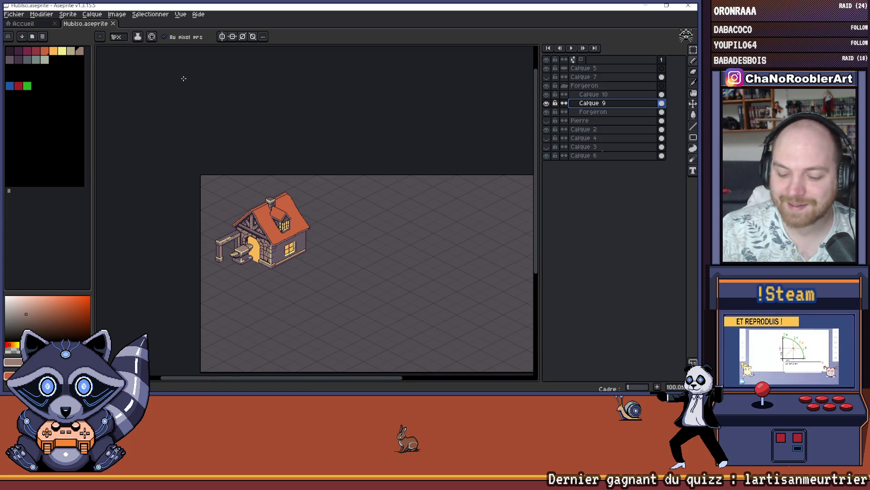
pyautogui.scroll(2, 260, 206)
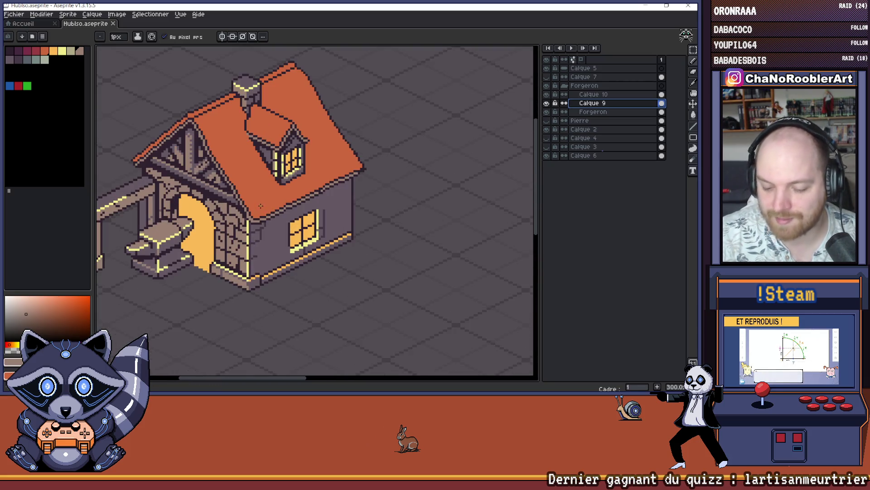
# Select the Forgeron layer, hide and reshow it, then pan to recentre the house.
pyautogui.click(598, 112)
pyautogui.click(547, 112)
pyautogui.click(546, 112)
pyautogui.moveTo(316, 150); pyautogui.dragTo(344, 144)
pyautogui.moveTo(327, 222)
pyautogui.mouseDown()
pyautogui.moveTo(358, 207)
pyautogui.moveTo(318, 196)
pyautogui.moveTo(233, 231)
pyautogui.moveTo(256, 230)
pyautogui.mouseUp()
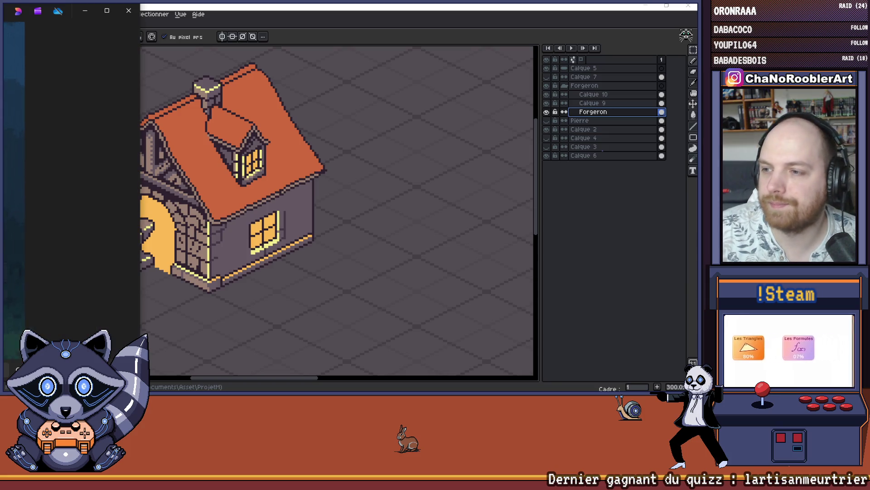
pyautogui.scroll(1, 350, 202)
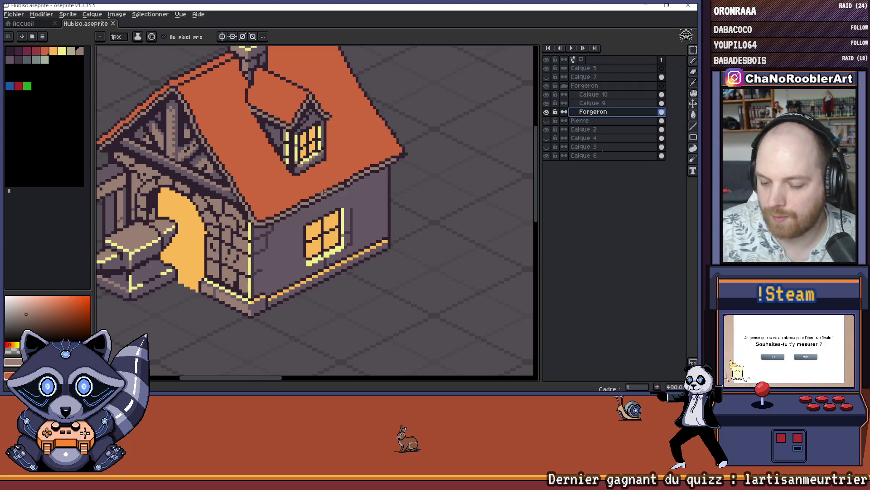
# Zoom in on the lit side window to frame its top edge for retouching.
pyautogui.scroll(-3, 323, 193)
pyautogui.scroll(4, 321, 233)
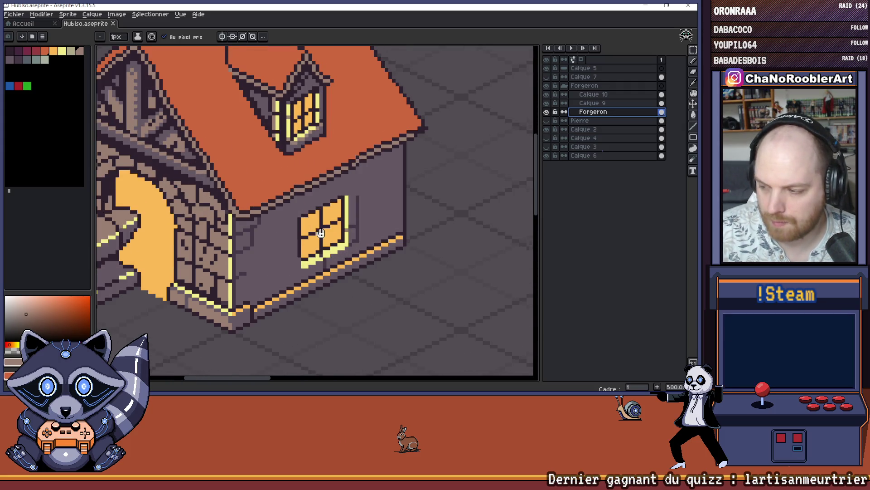
pyautogui.scroll(-3, 285, 221)
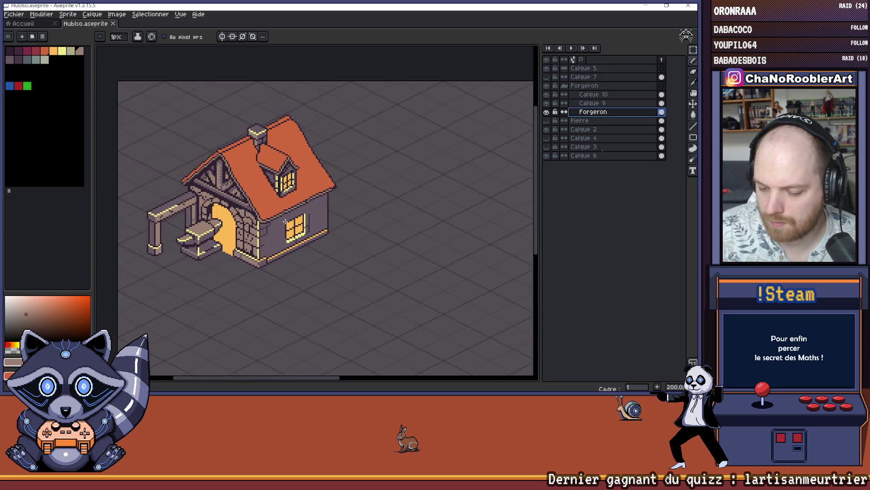
pyautogui.scroll(4, 285, 221)
pyautogui.press('alt')
pyautogui.scroll(-4, 308, 209)
pyautogui.scroll(5, 306, 207)
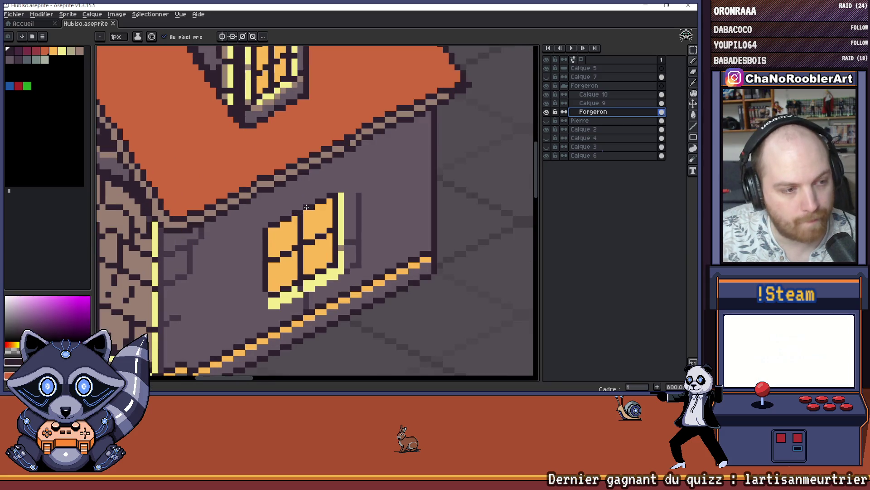
pyautogui.scroll(-5, 301, 201)
pyautogui.scroll(5, 300, 196)
pyautogui.scroll(-1, 300, 196)
pyautogui.scroll(-4, 299, 201)
pyautogui.scroll(4, 297, 208)
pyautogui.scroll(-4, 298, 208)
pyautogui.scroll(5, 298, 199)
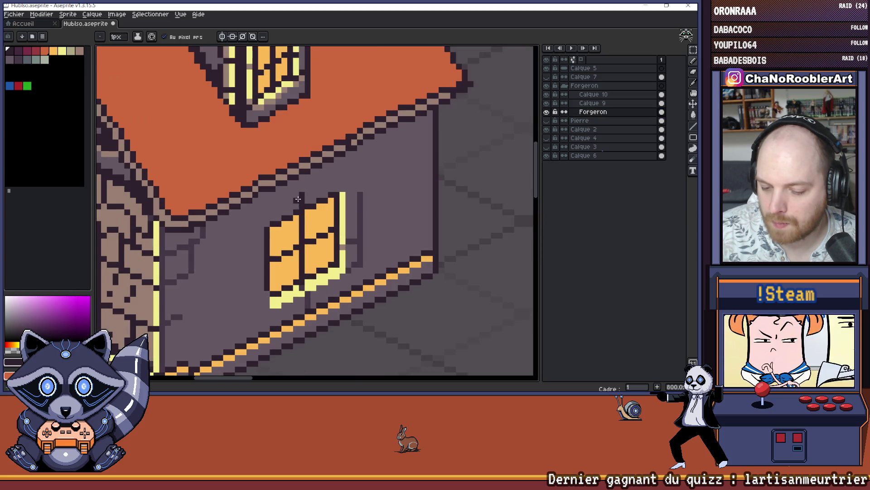
pyautogui.scroll(-4, 294, 211)
pyautogui.scroll(4, 308, 189)
pyautogui.scroll(-4, 338, 194)
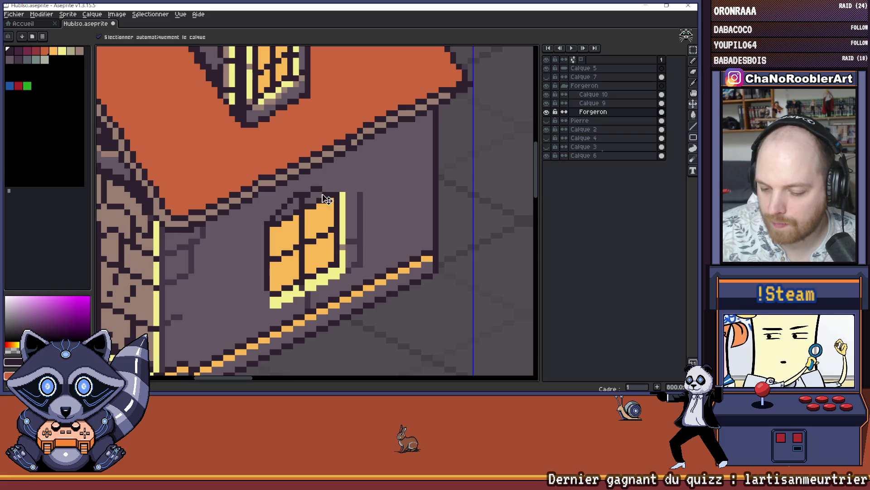
pyautogui.scroll(4, 329, 203)
# Briefly switch to the Move tool, then return to the pencil and reframe the window.
pyautogui.press('v')
pyautogui.scroll(-4, 329, 202)
pyautogui.press('b')
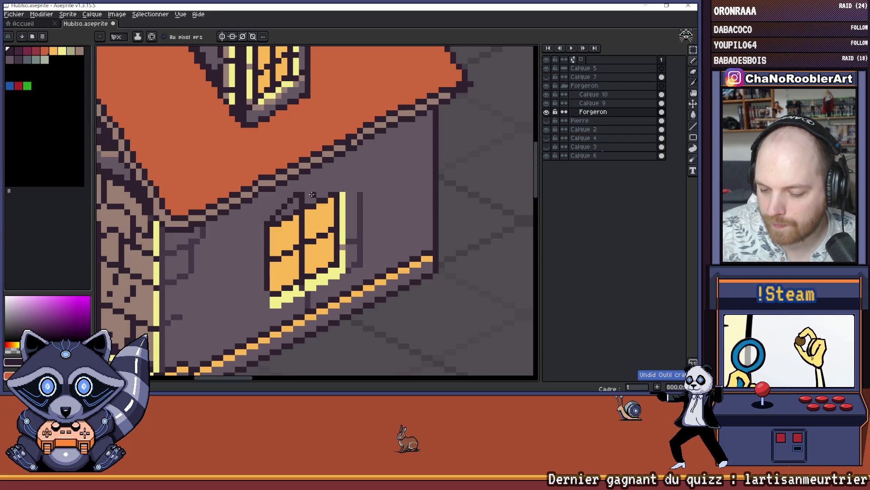
pyautogui.scroll(4, 322, 196)
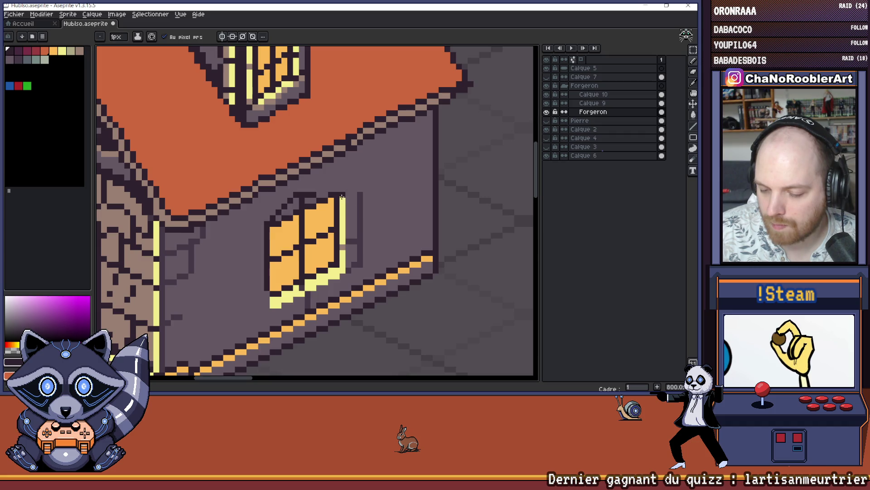
pyautogui.scroll(-4, 336, 193)
pyautogui.scroll(5, 297, 198)
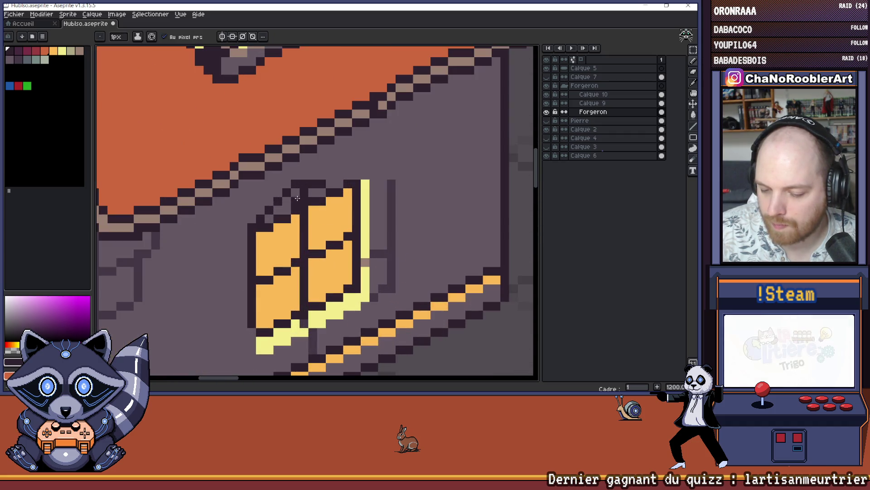
# Eyedrop the window's orange and paint orange pixels along the window top.
pyautogui.keyDown('alt'); pyautogui.click(296, 223); pyautogui.keyUp('alt')
pyautogui.click(295, 201)
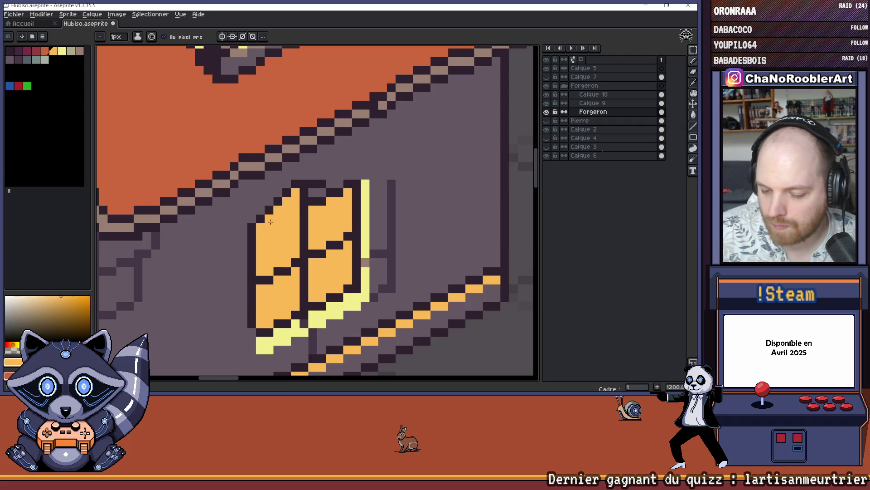
pyautogui.scroll(-4, 270, 221)
pyautogui.scroll(4, 310, 202)
pyautogui.click(310, 204)
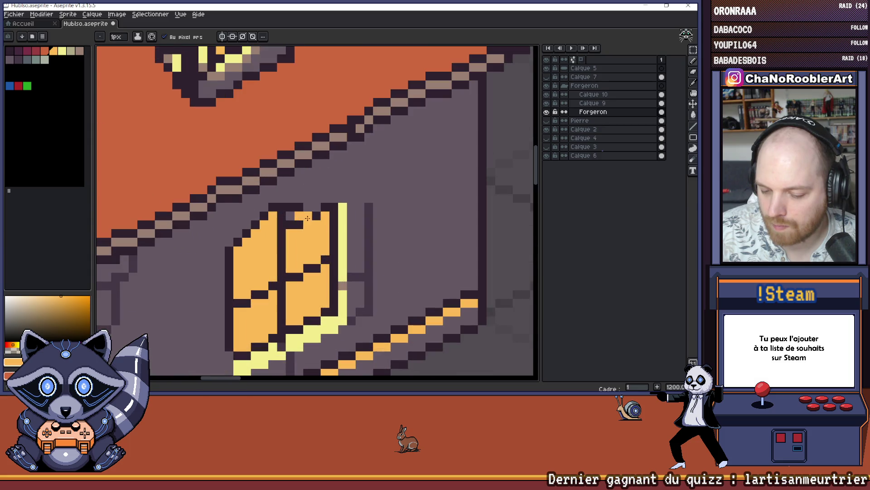
pyautogui.scroll(-4, 323, 216)
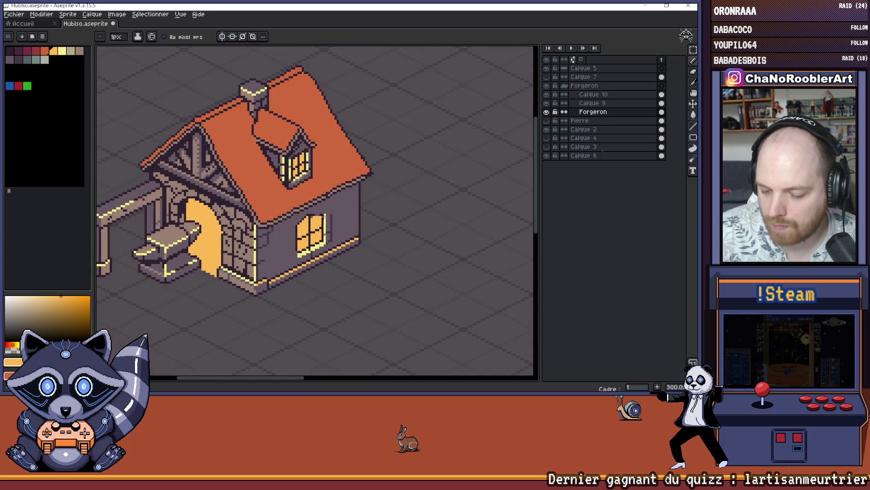
pyautogui.scroll(4, 299, 218)
# Add another orange top-edge pixel and recolour a pixel near the window top.
pyautogui.click(295, 218)
pyautogui.keyDown('alt'); pyautogui.click(294, 209); pyautogui.keyUp('alt')
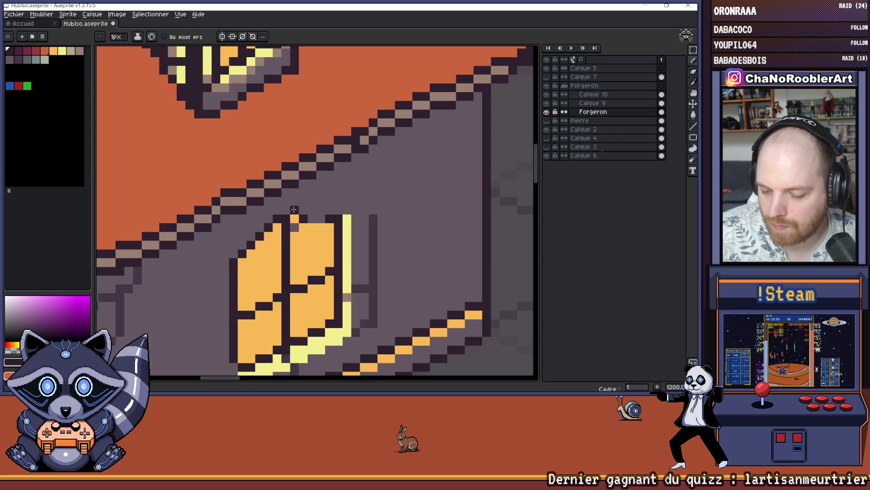
pyautogui.keyDown('alt'); pyautogui.click(313, 227); pyautogui.keyUp('alt')
pyautogui.click(310, 220)
pyautogui.scroll(-3, 320, 230)
pyautogui.scroll(-2, 320, 230)
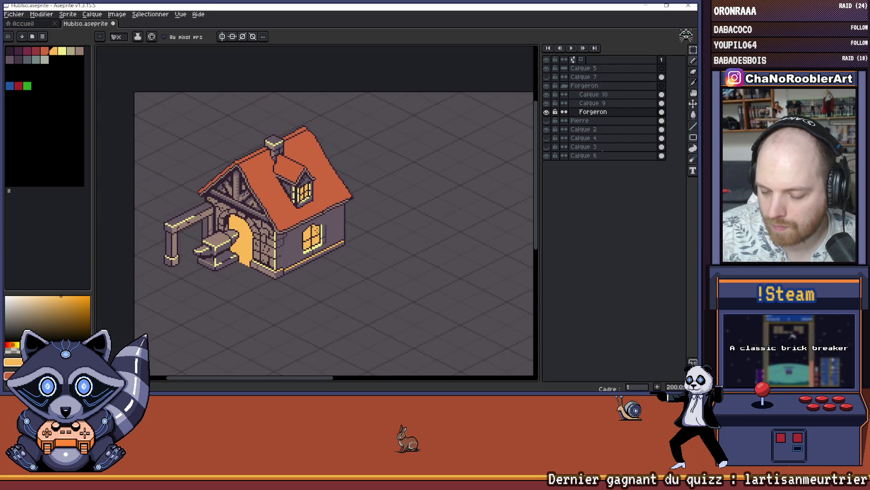
pyautogui.scroll(5, 321, 229)
# Eyedrop the dark purple outline colour from the wall for the window's top outline.
pyautogui.keyDown('alt'); pyautogui.click(330, 197); pyautogui.keyUp('alt')
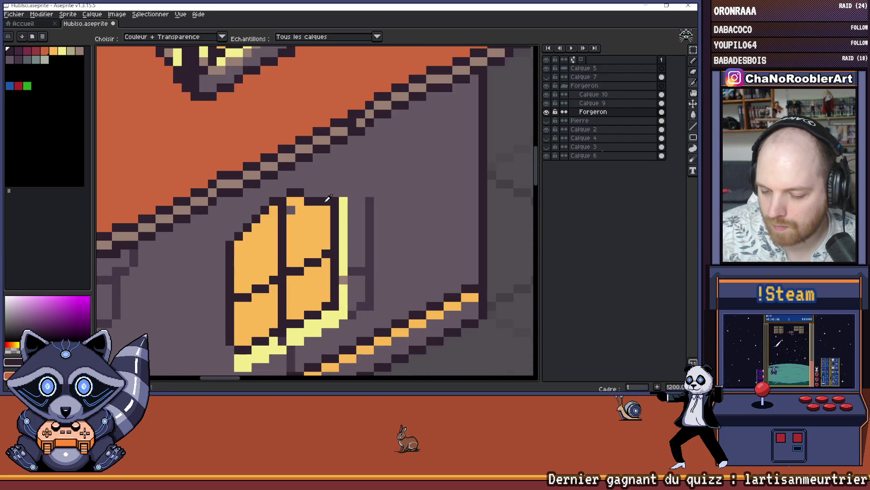
pyautogui.keyDown('alt'); pyautogui.click(346, 187); pyautogui.keyUp('alt')
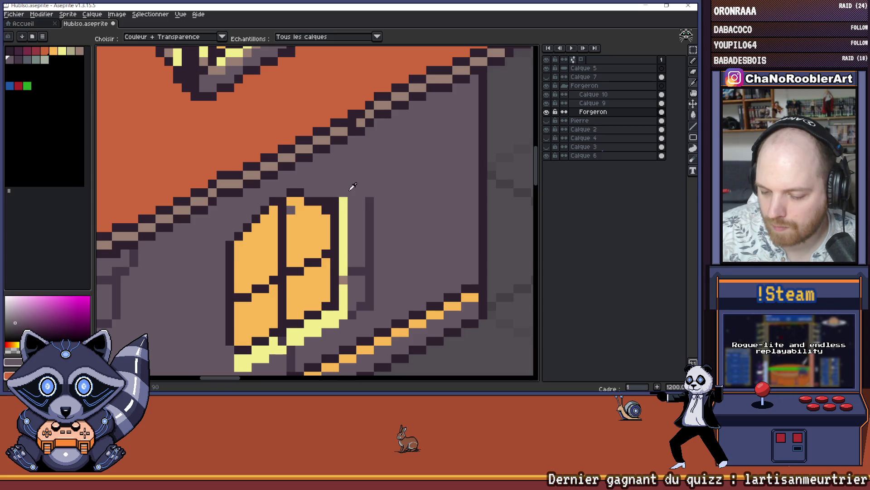
pyautogui.scroll(-3, 327, 202)
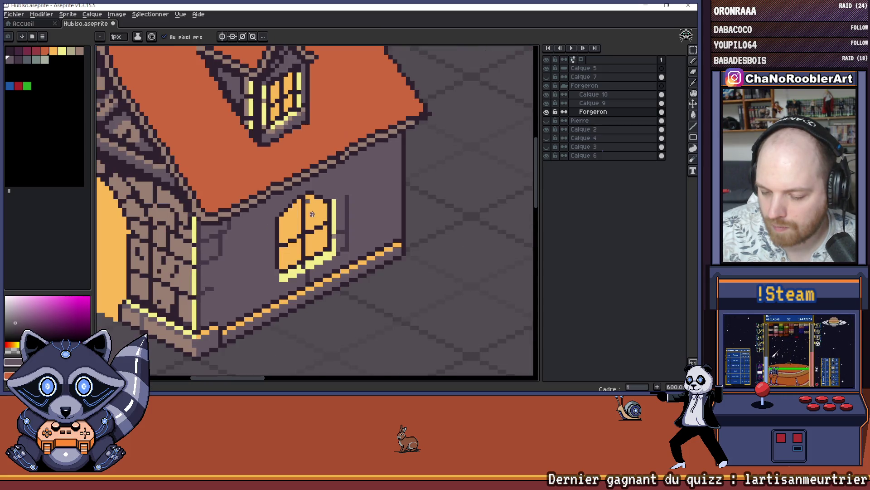
pyautogui.keyDown('alt'); pyautogui.click(309, 200); pyautogui.keyUp('alt')
pyautogui.scroll(-4, 309, 201)
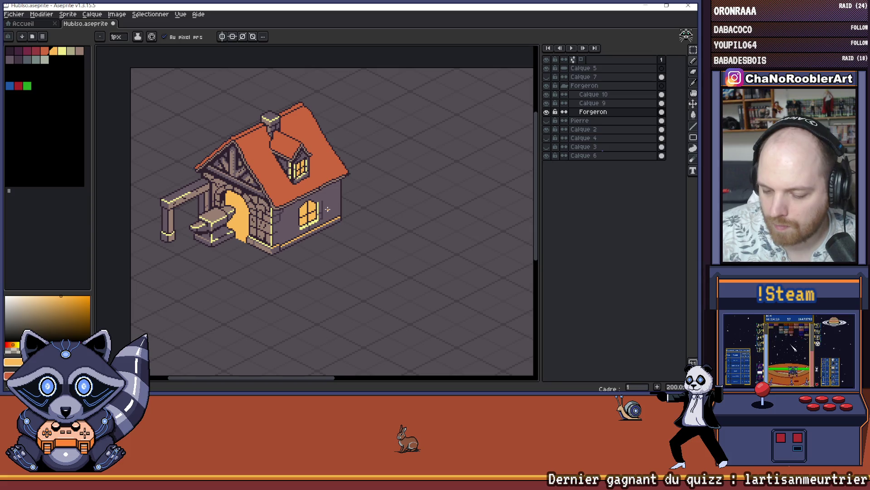
pyautogui.scroll(7, 301, 204)
pyautogui.keyDown('alt'); pyautogui.click(295, 220); pyautogui.keyUp('alt')
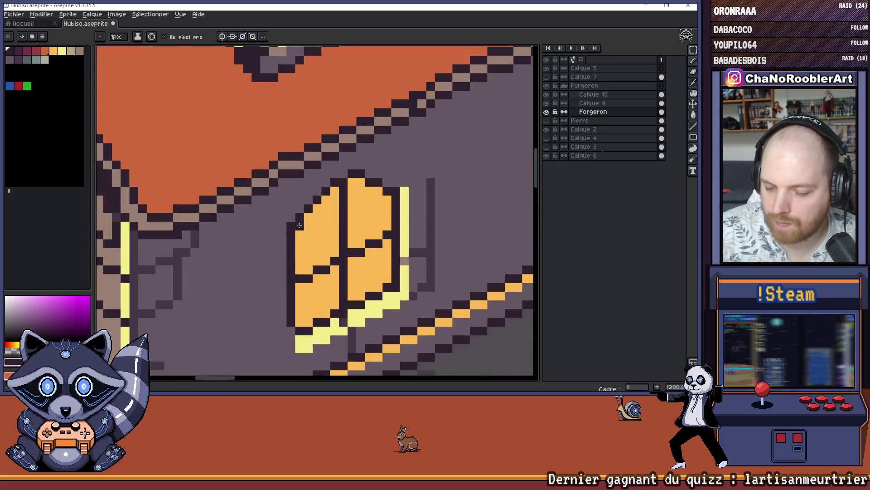
pyautogui.scroll(-4, 295, 220)
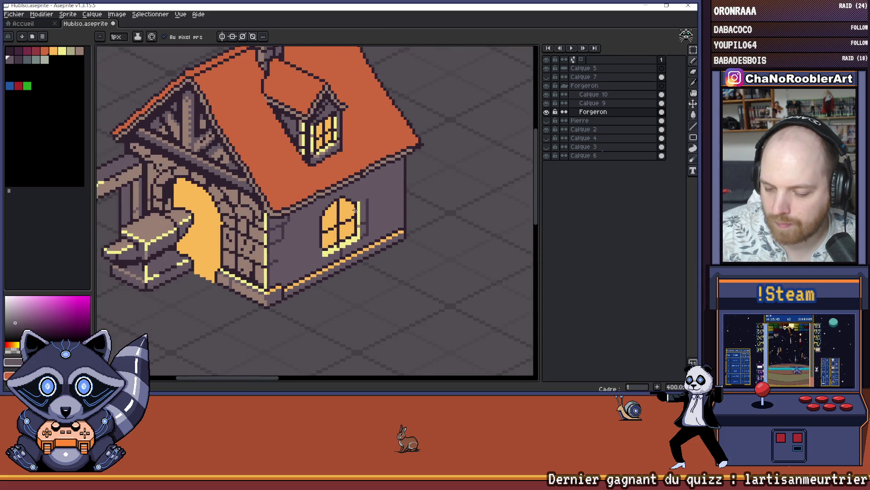